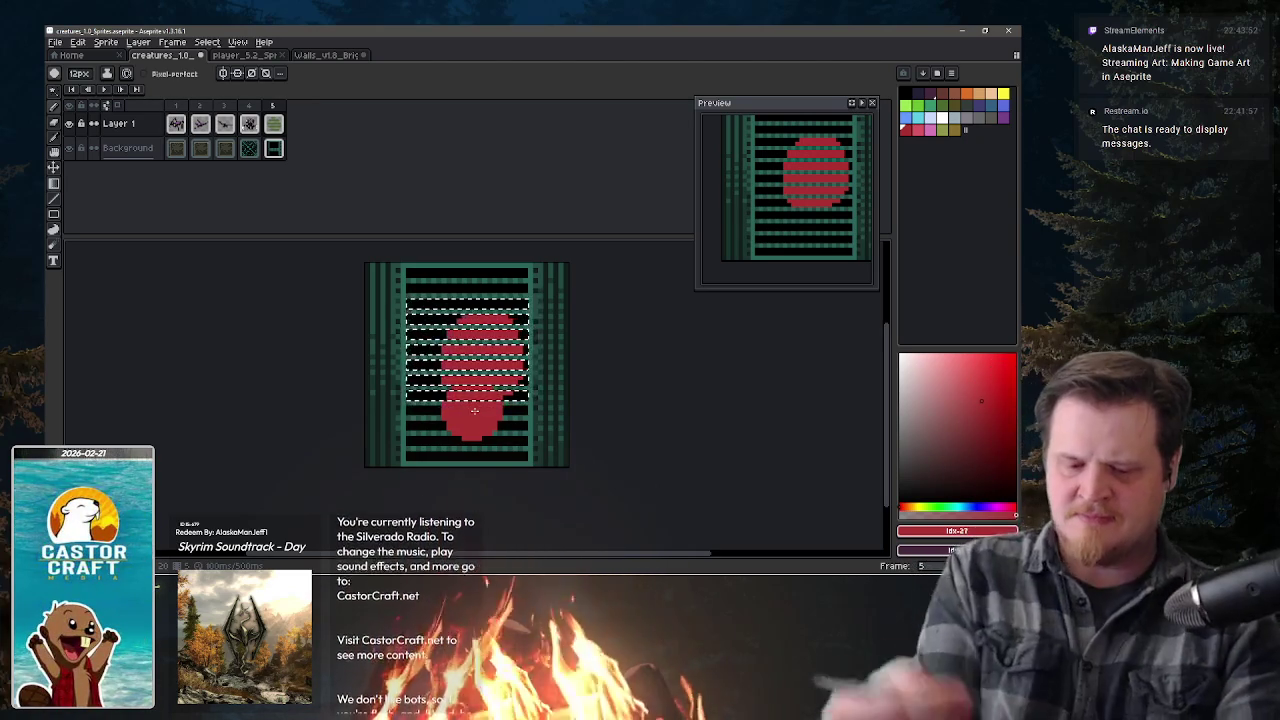
- Try shifting the red circle in the selection, undo it, and pick a new red shade
drag(485, 273, 440, 378)
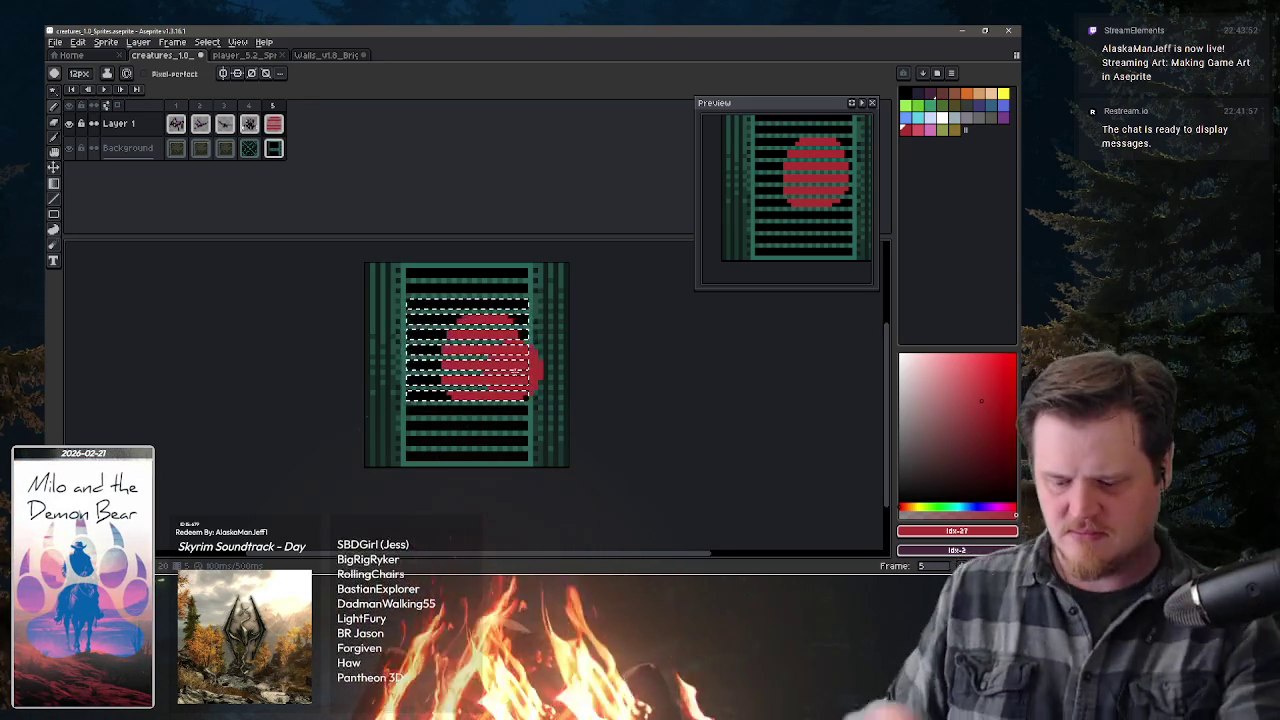
key(ctrl+z)
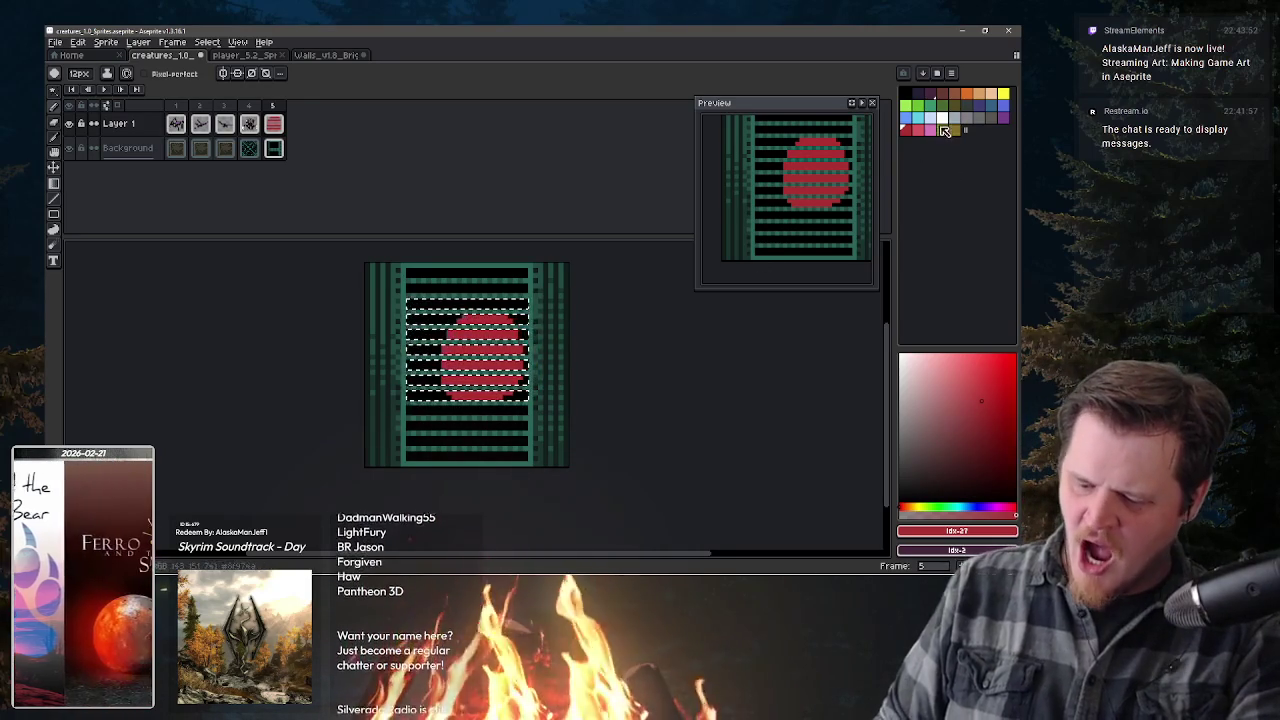
click(997, 428)
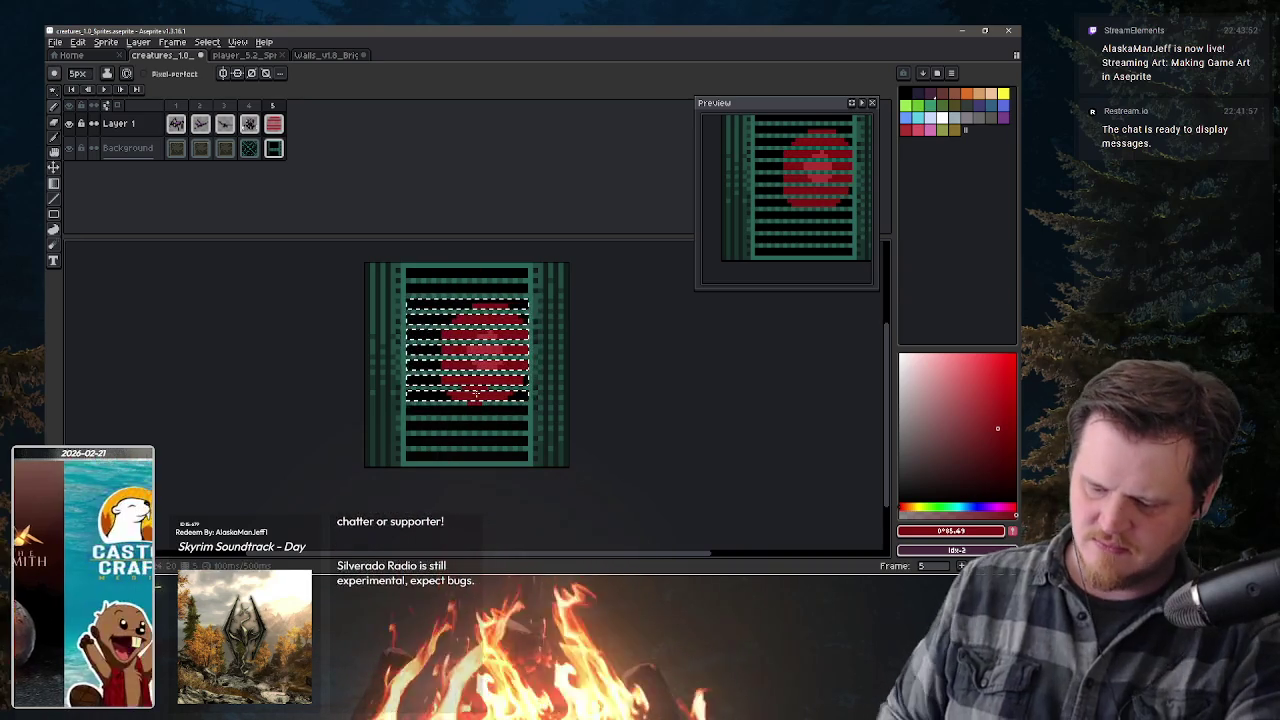
- Fine-tune the red shade and set the pencil to a 5px brush
drag(994, 458, 1006, 463)
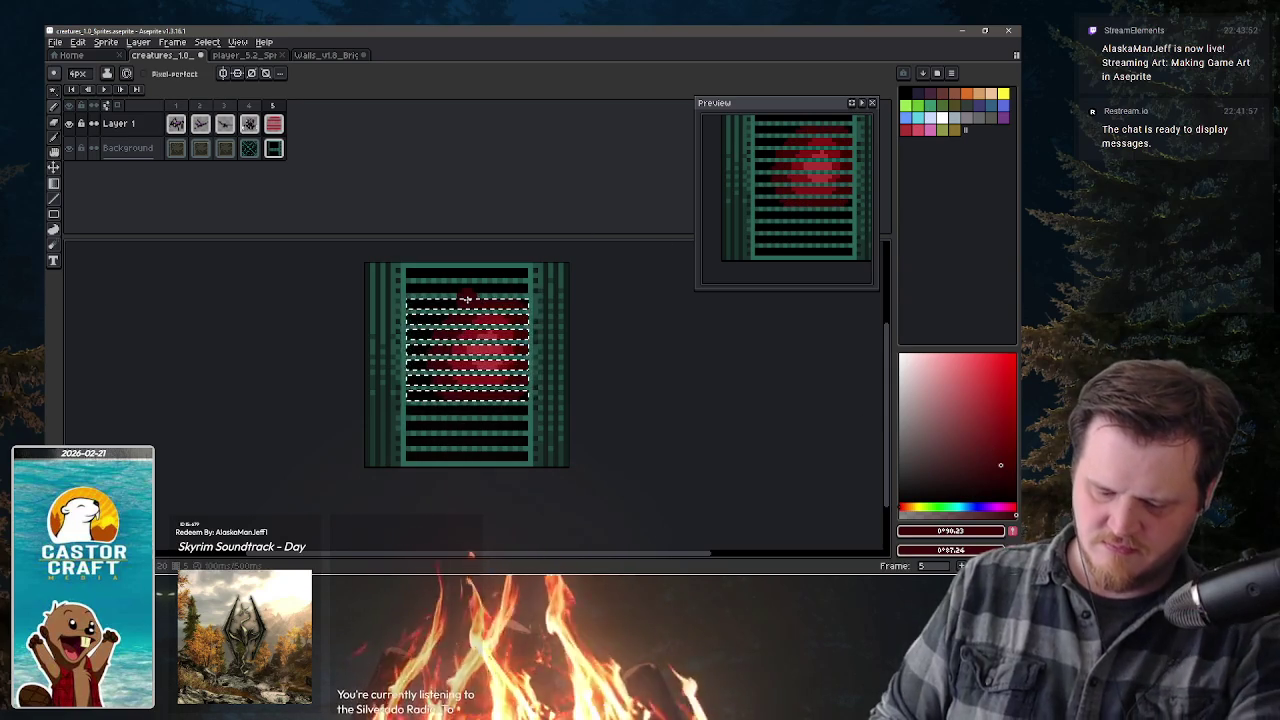
key(b)
key(plus)
key(plus)
key(plus)
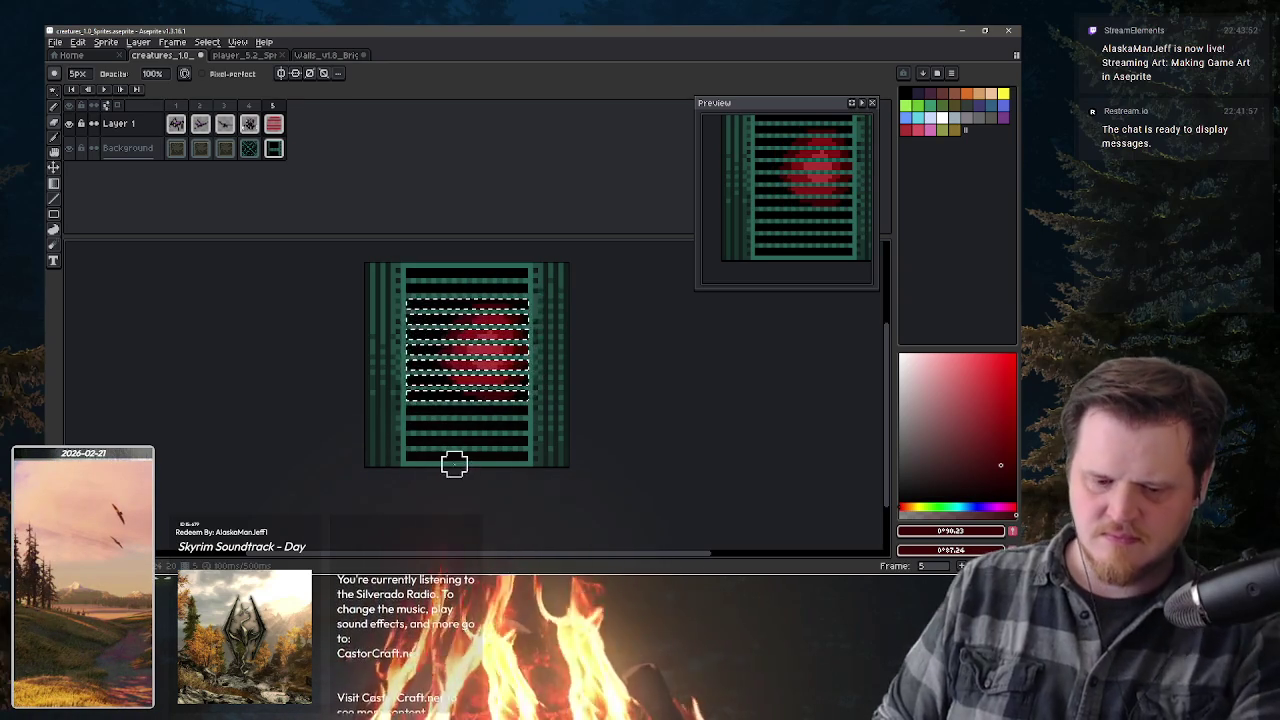
- Darken the selected red circle with Hue/Saturation lightness −41, then make yellow the drawing colour
key(ctrl+u)
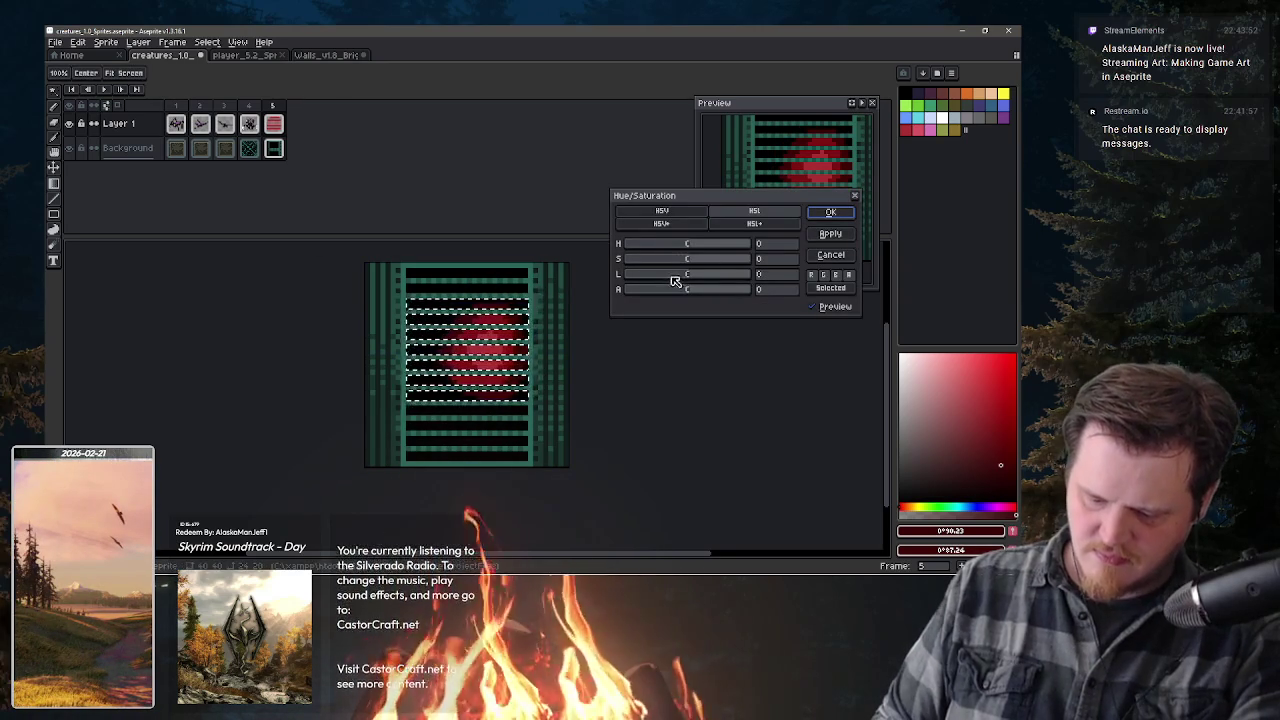
click(668, 275)
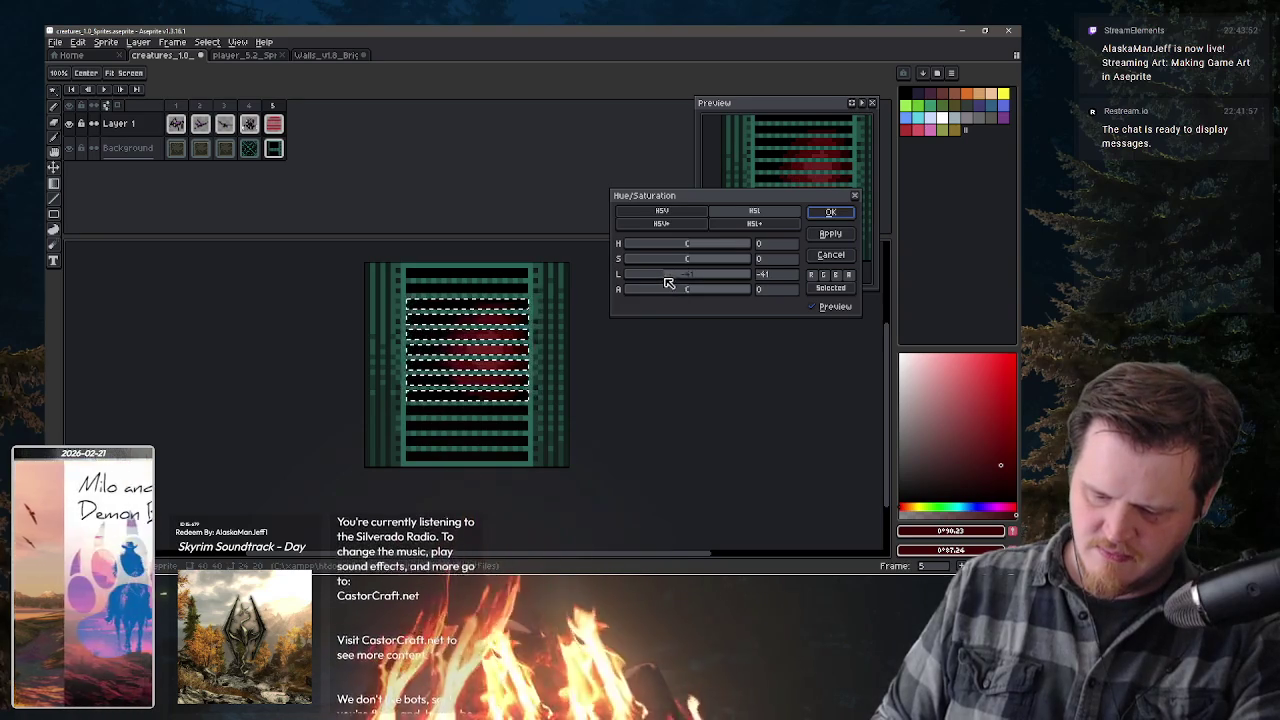
click(832, 213)
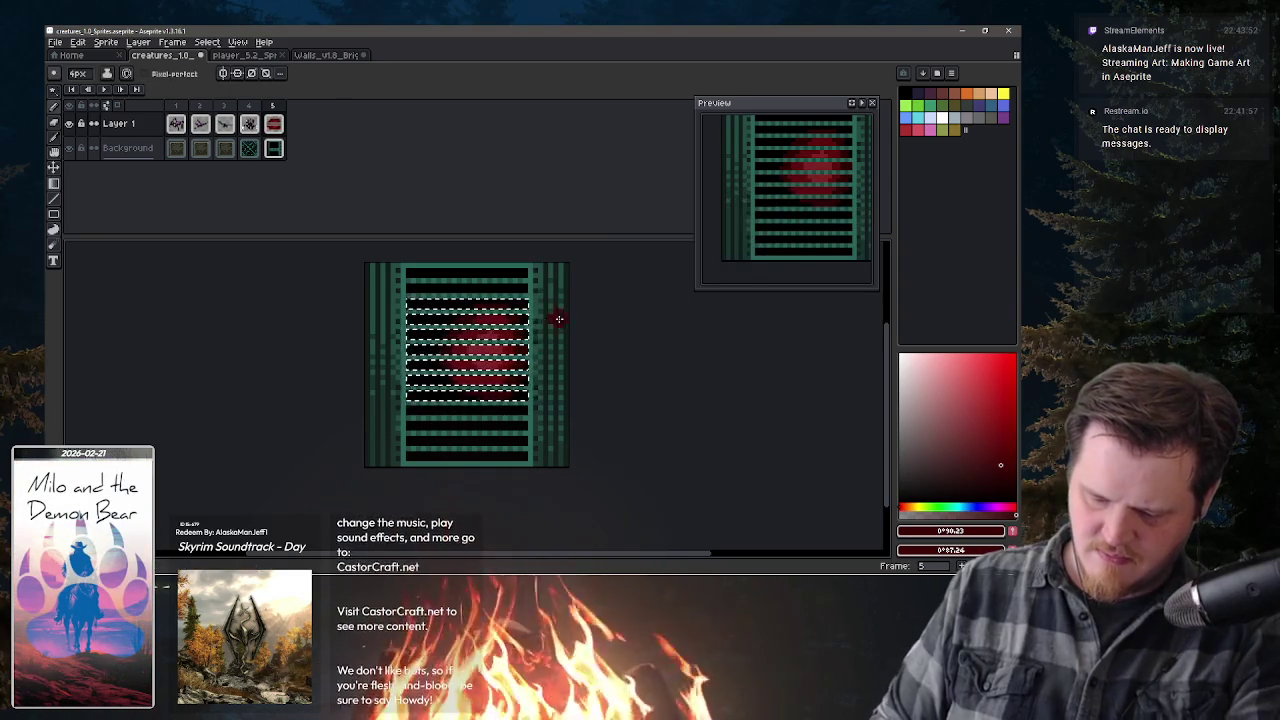
click(1002, 94)
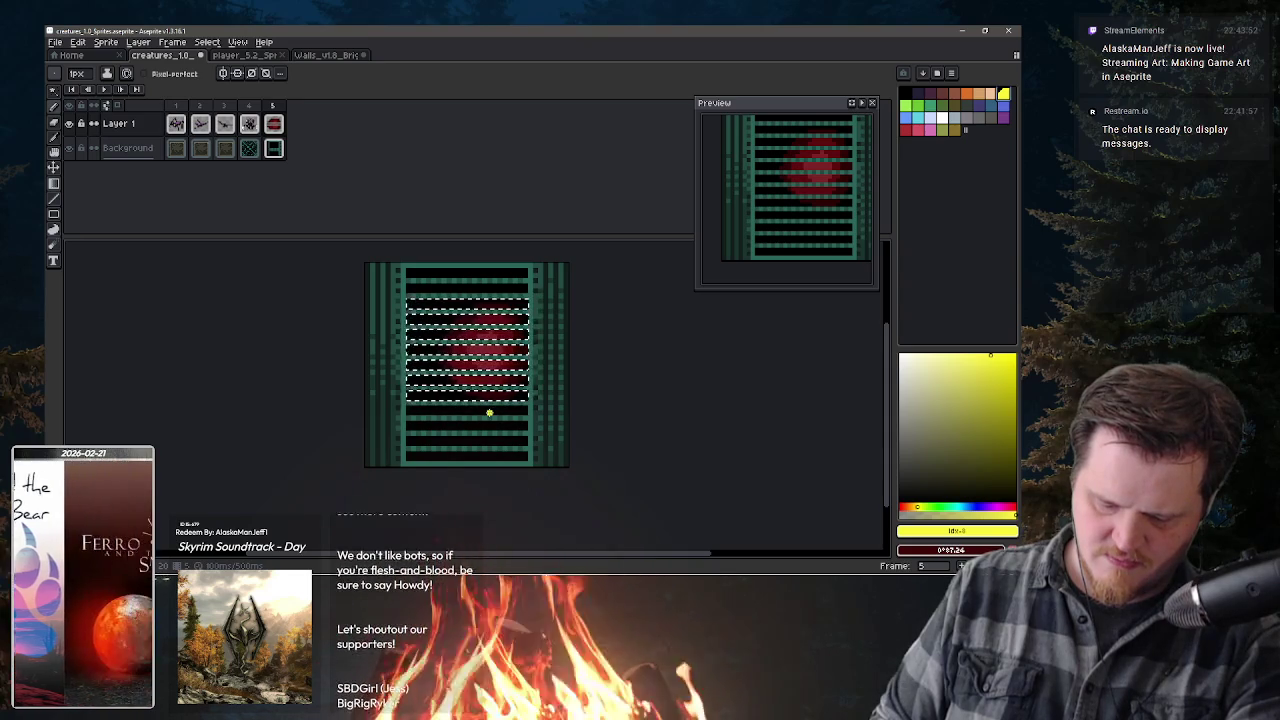
- Clear the selection, zoom out and back in, and make the Background layer active
key(ctrl+d)
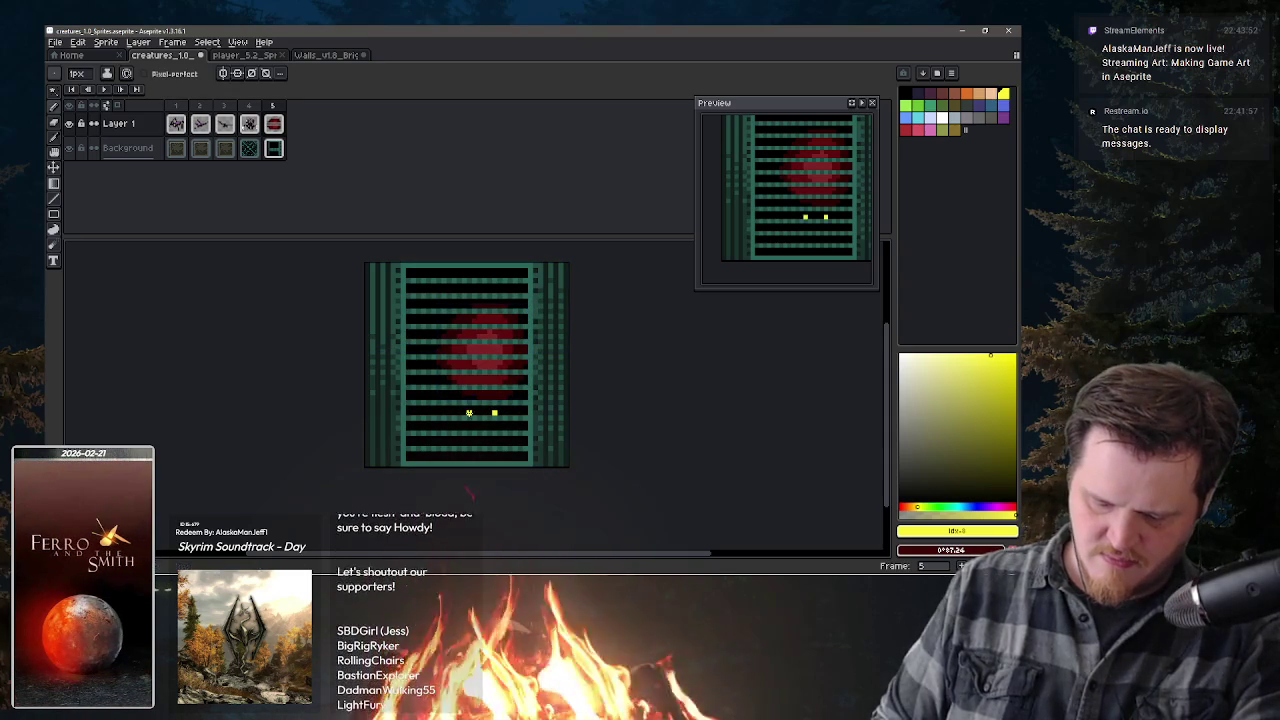
key(v)
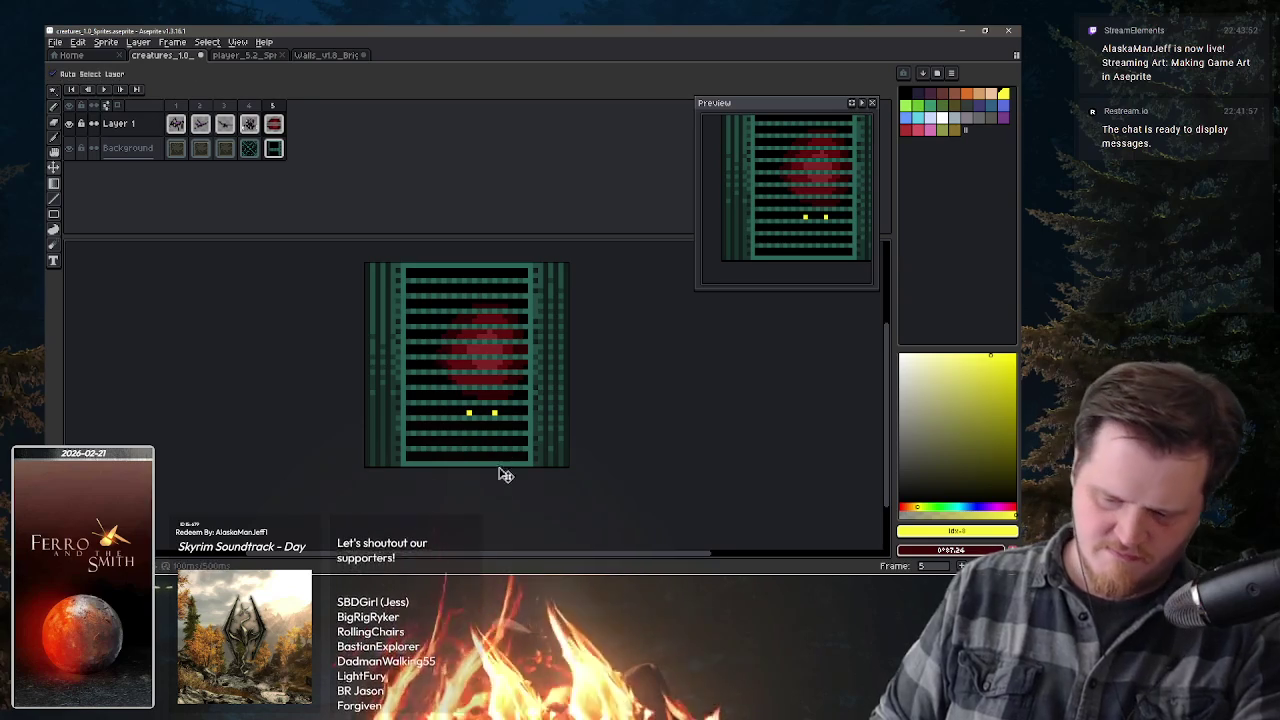
key(minus)
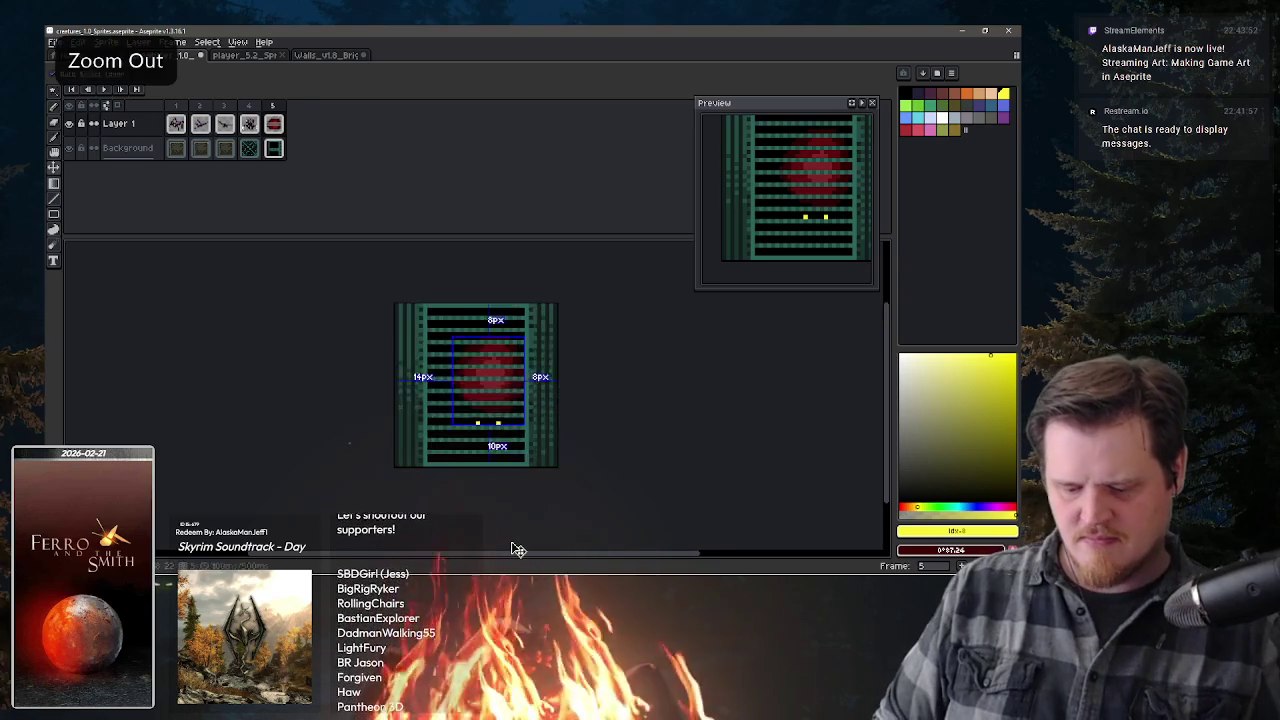
key(z)
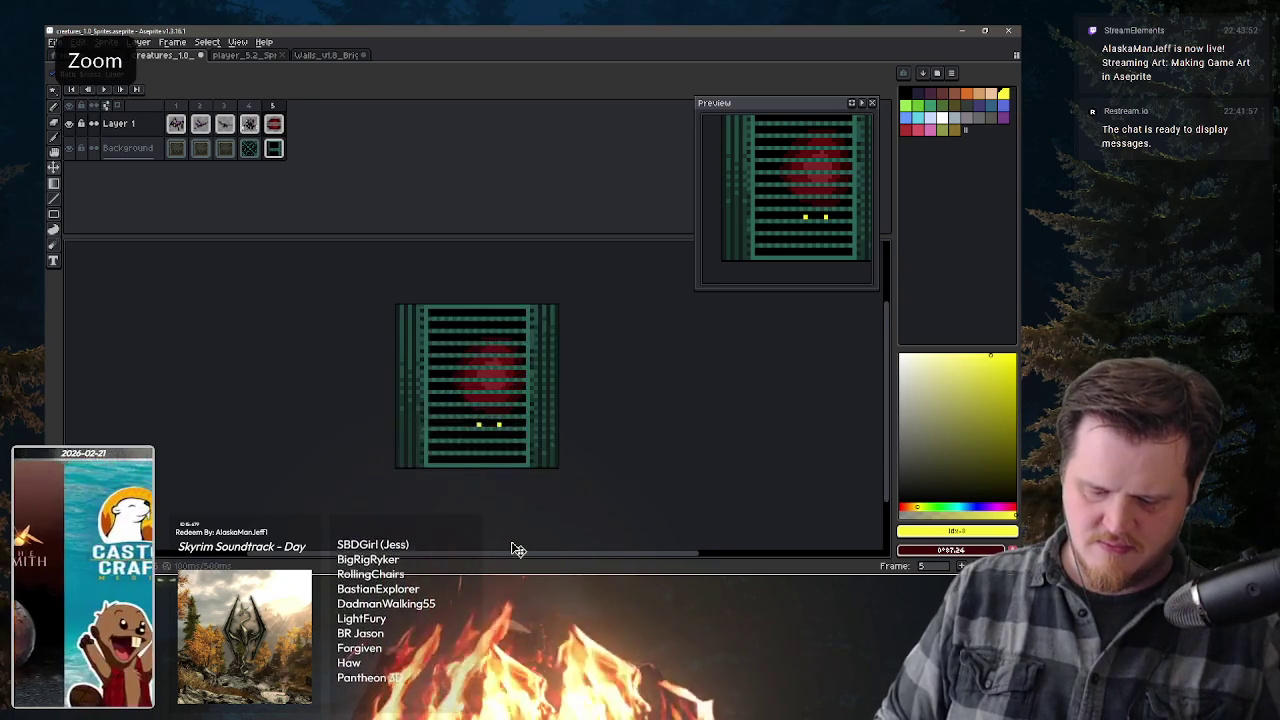
click(518, 549)
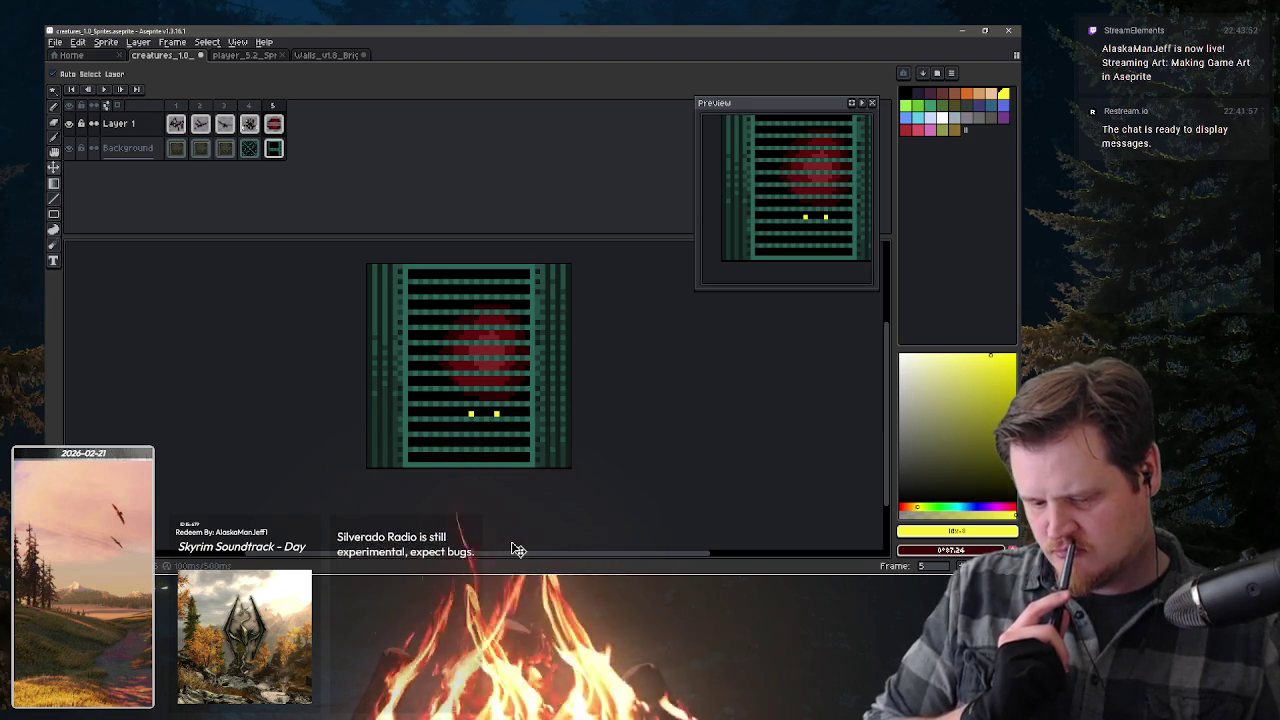
click(273, 149)
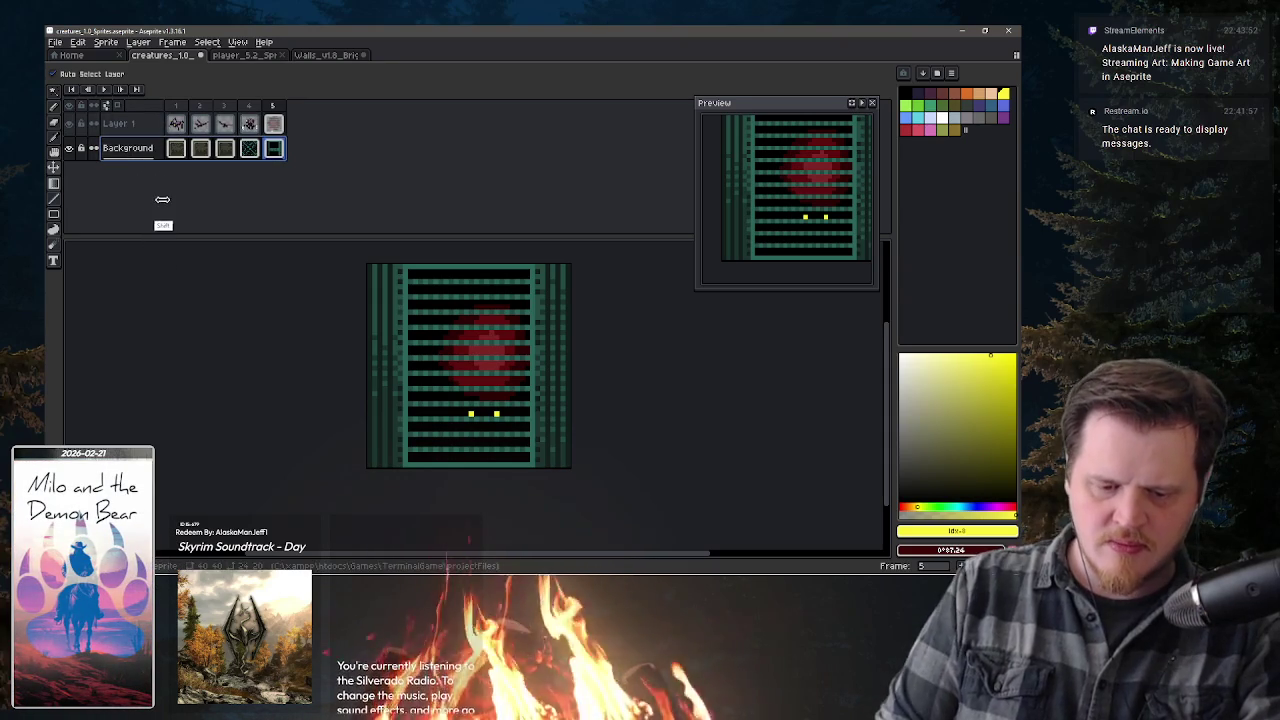
- Create Layer 2 and place it above Layer 1
key(shift+n)
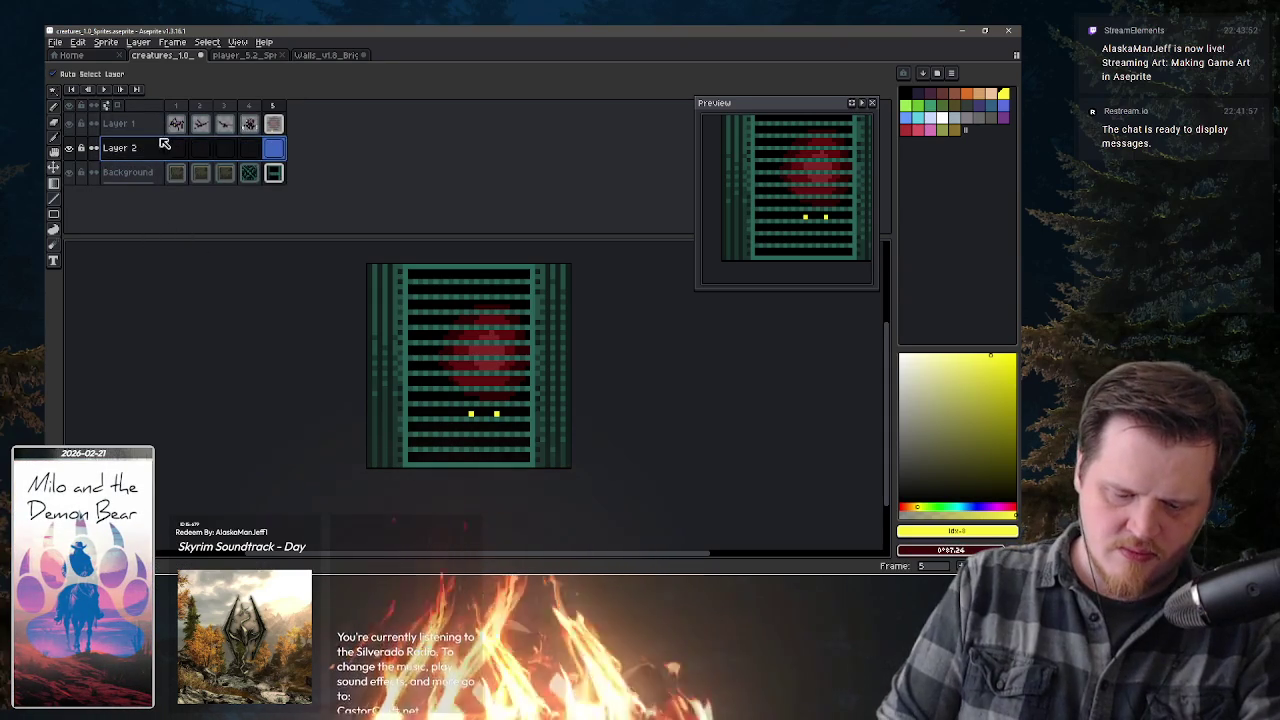
drag(160, 147, 160, 122)
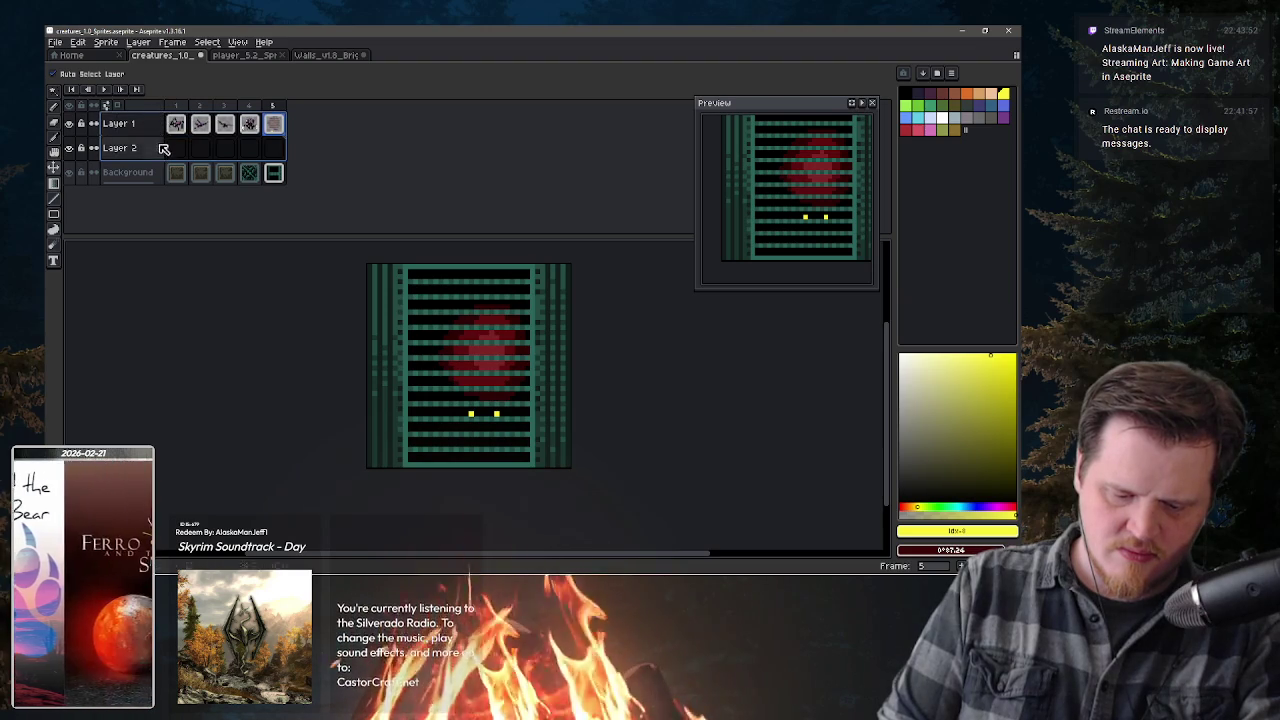
click(166, 146)
drag(166, 118, 166, 120)
click(275, 175)
- Copy the whole sprite's floor bars and paste them into Layer 2's frame 5 cel
key(w)
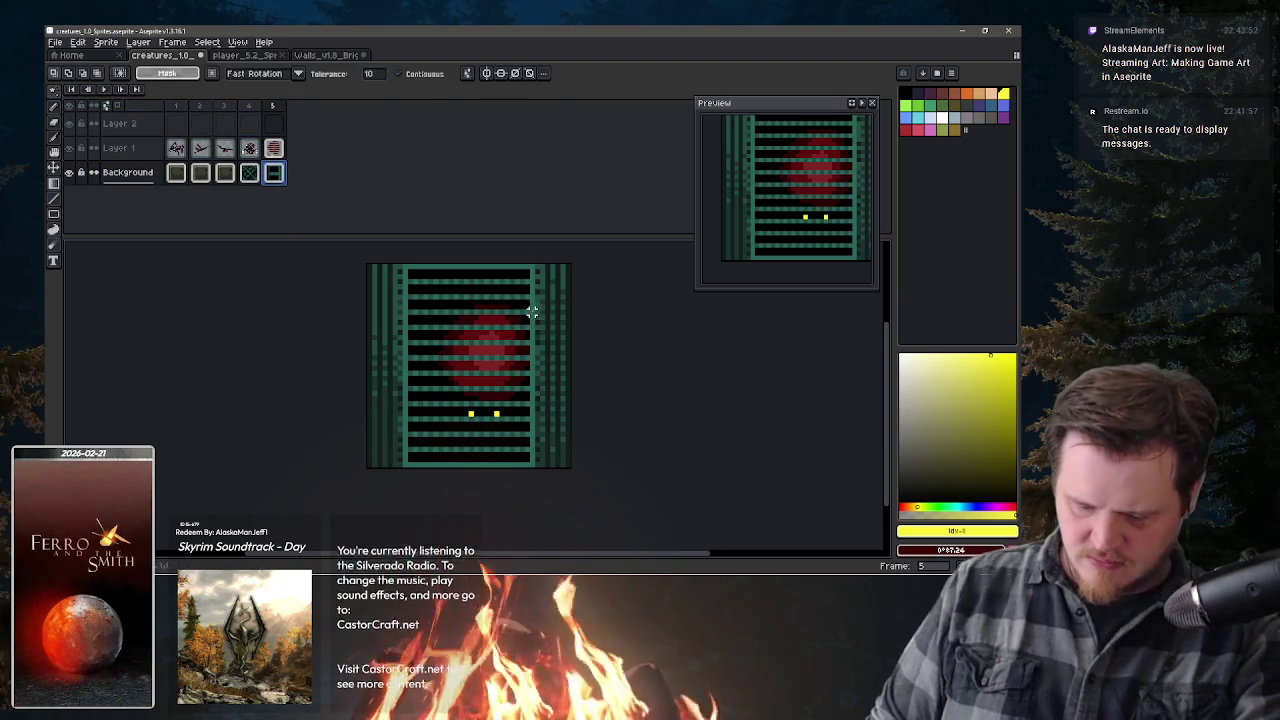
key(ctrl+a)
key(ctrl+c)
click(274, 123)
key(ctrl+v)
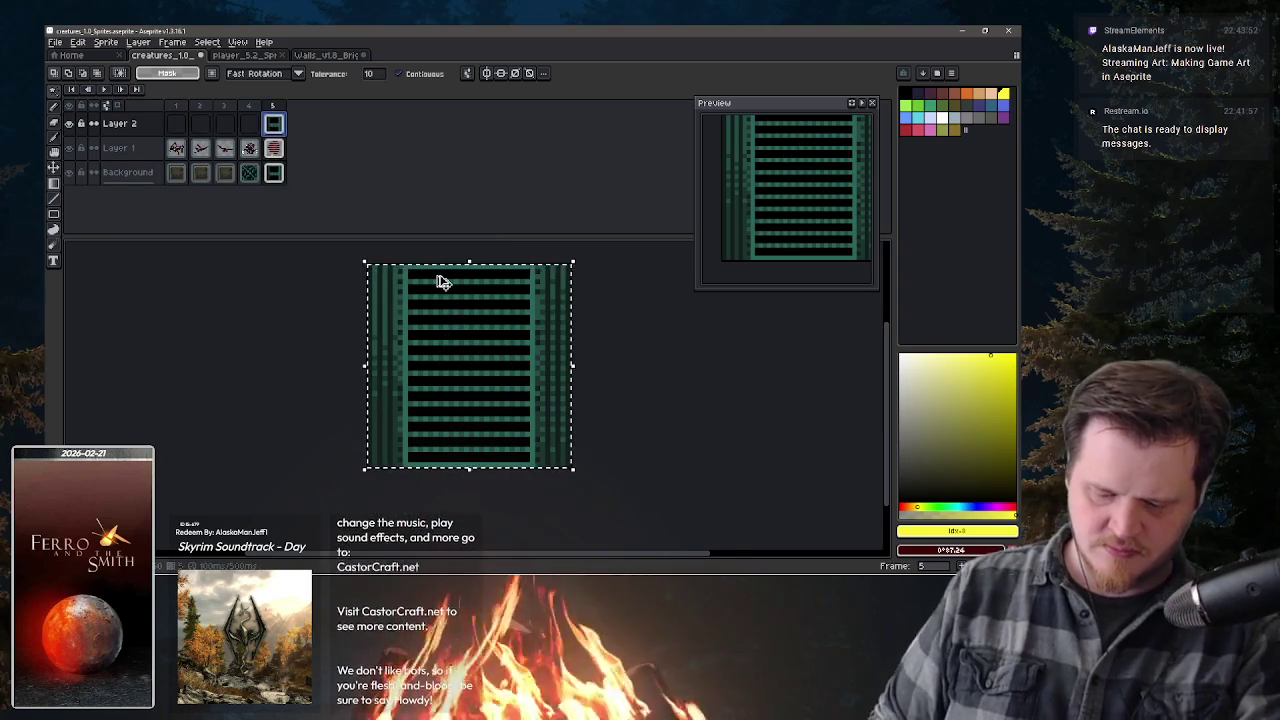
key(ctrl+d)
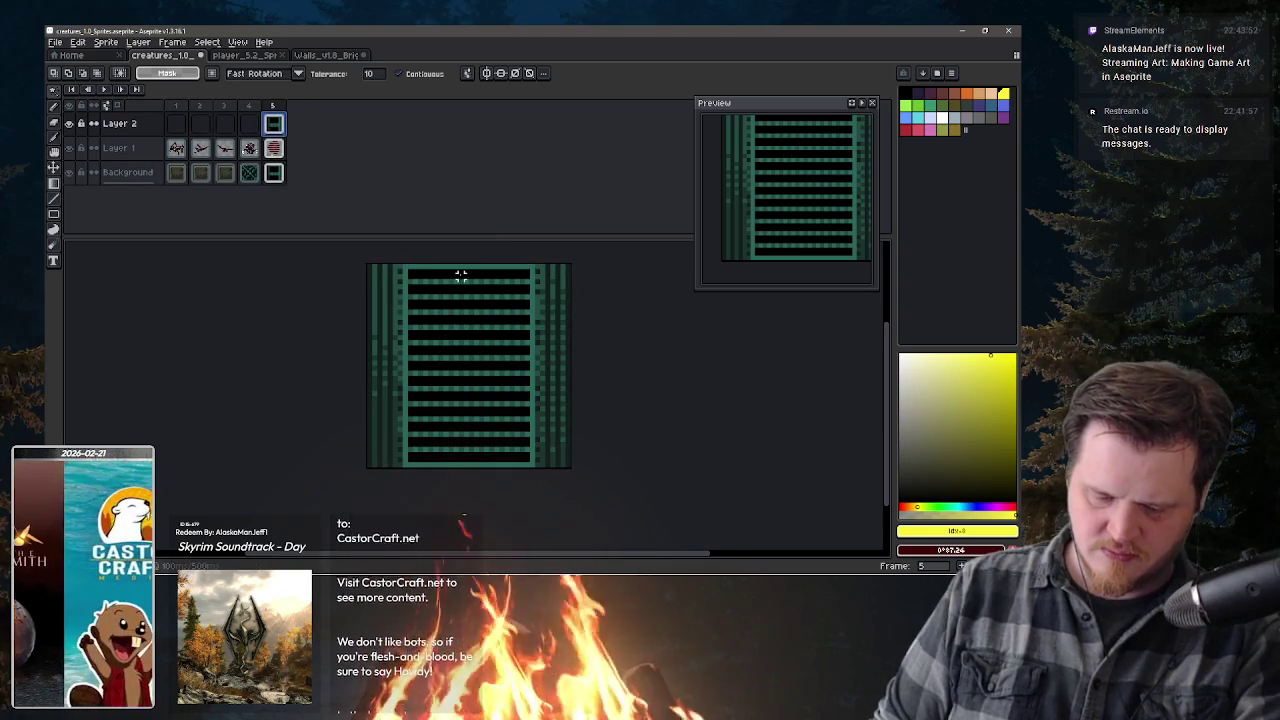
- Delete all black pixels from Layer 2 using non-contiguous Magic Wand, then return to Layer 1
click(418, 73)
click(481, 287)
key(Delete)
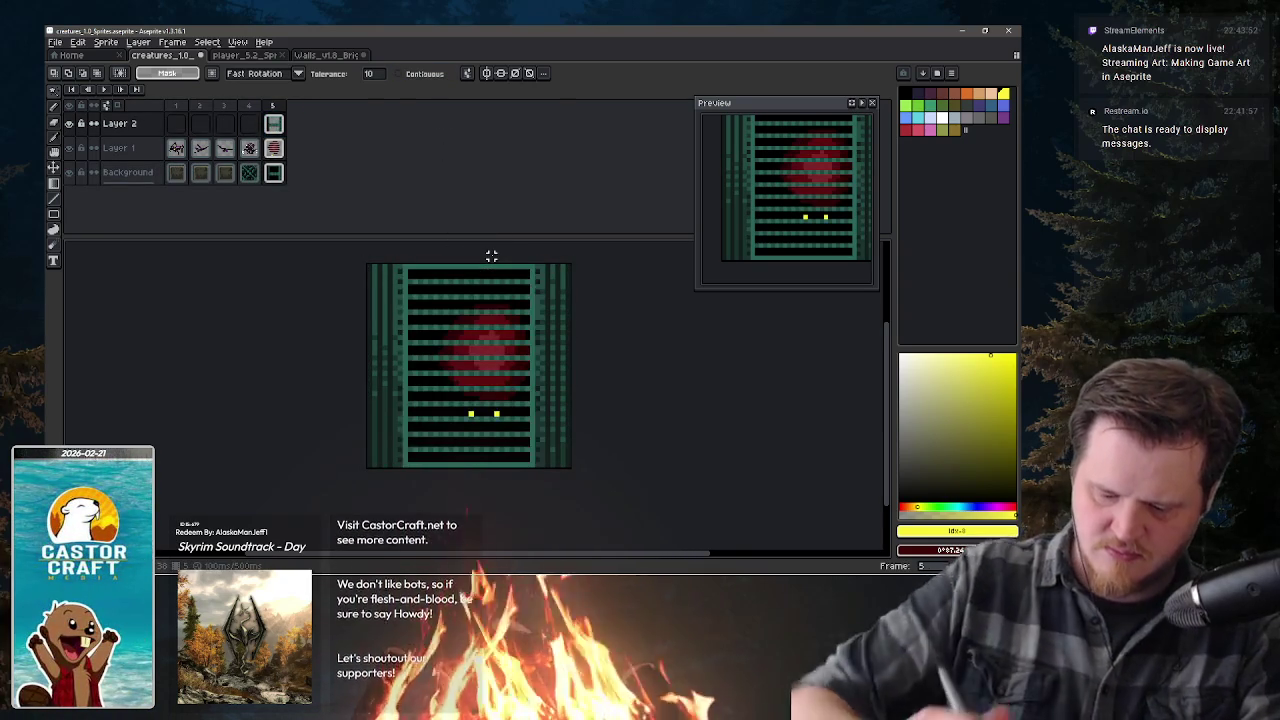
click(273, 148)
key(b)
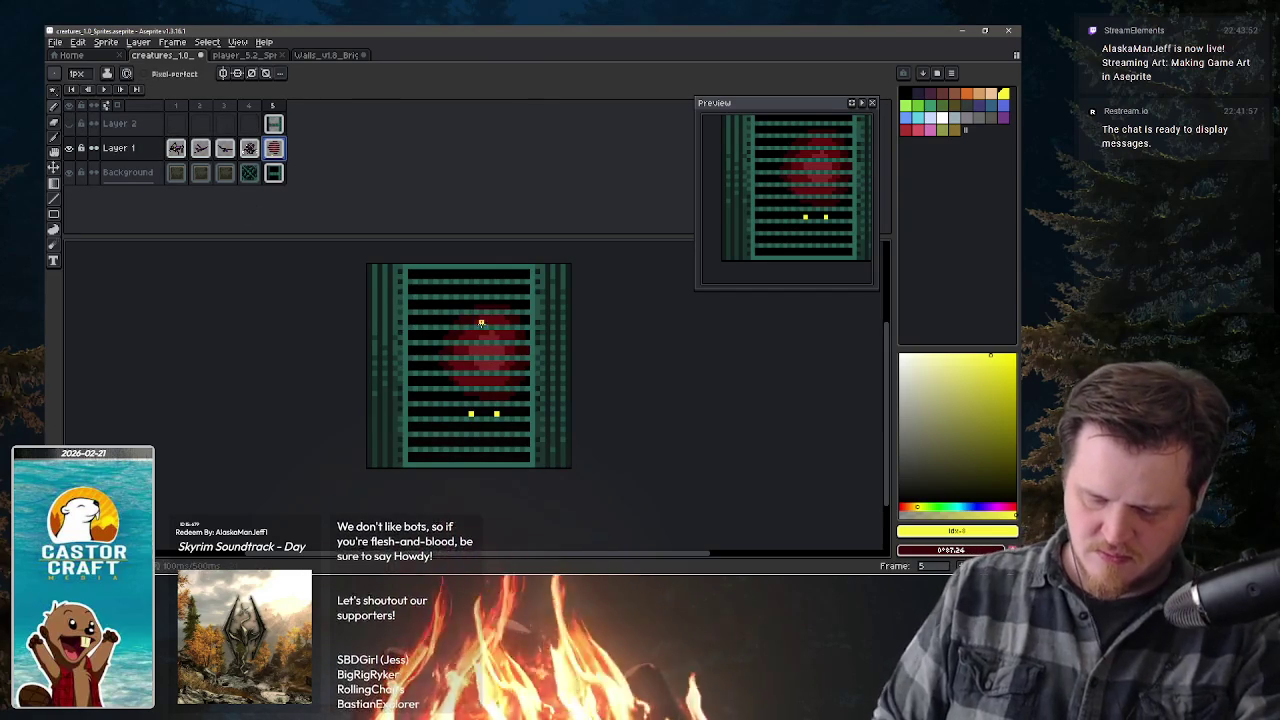
- Sample the circle's dark red and paint a lighter red over the teal stripe in the blob
key(i)
alt+click(477, 331)
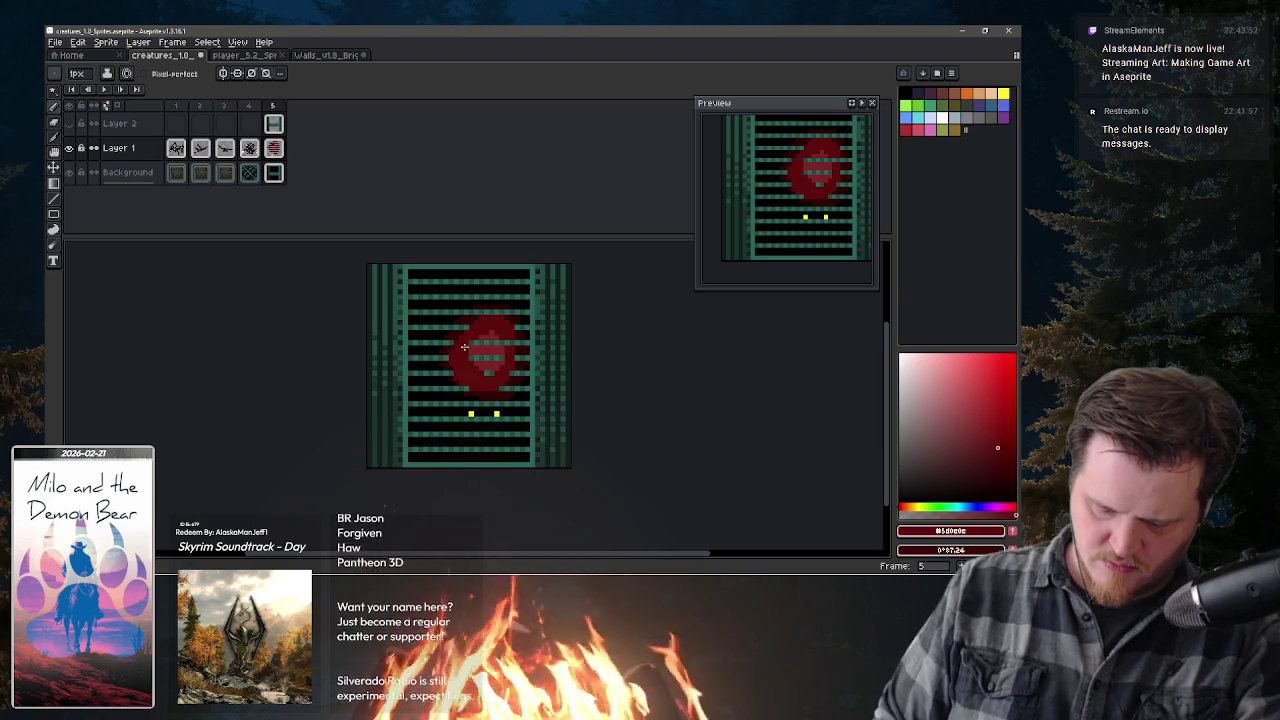
alt+click(489, 382)
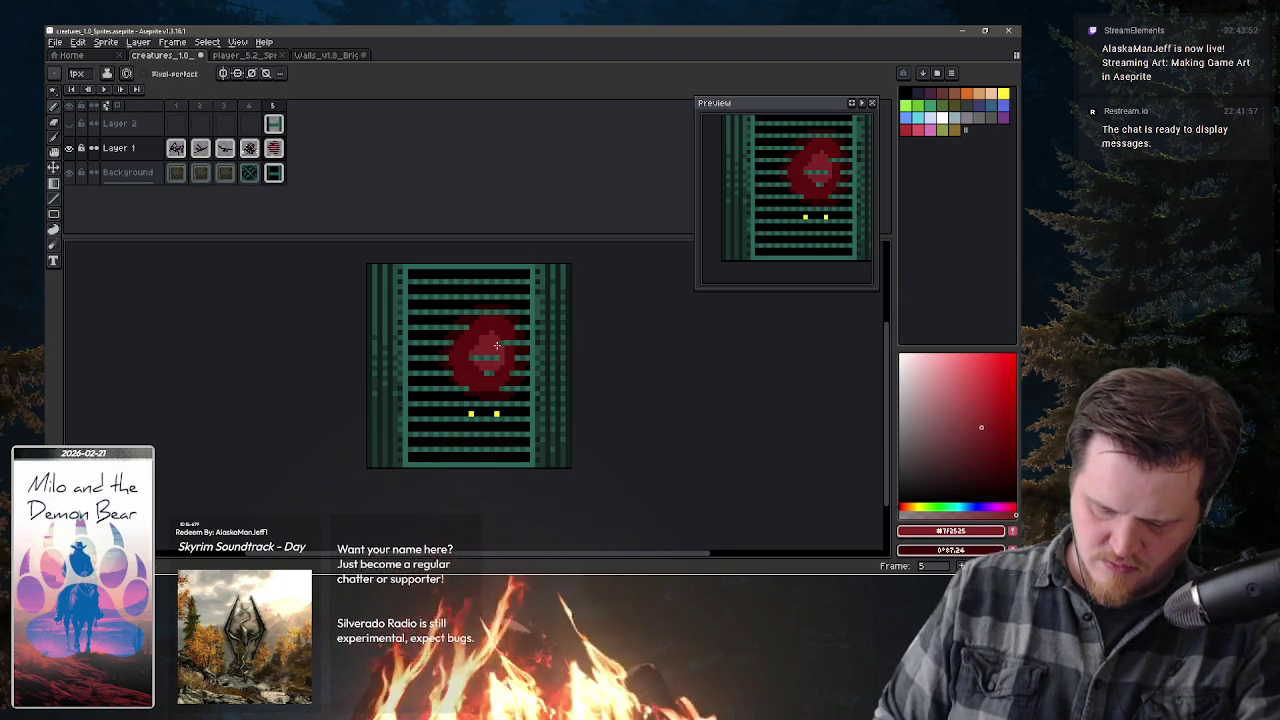
drag(495, 352, 482, 362)
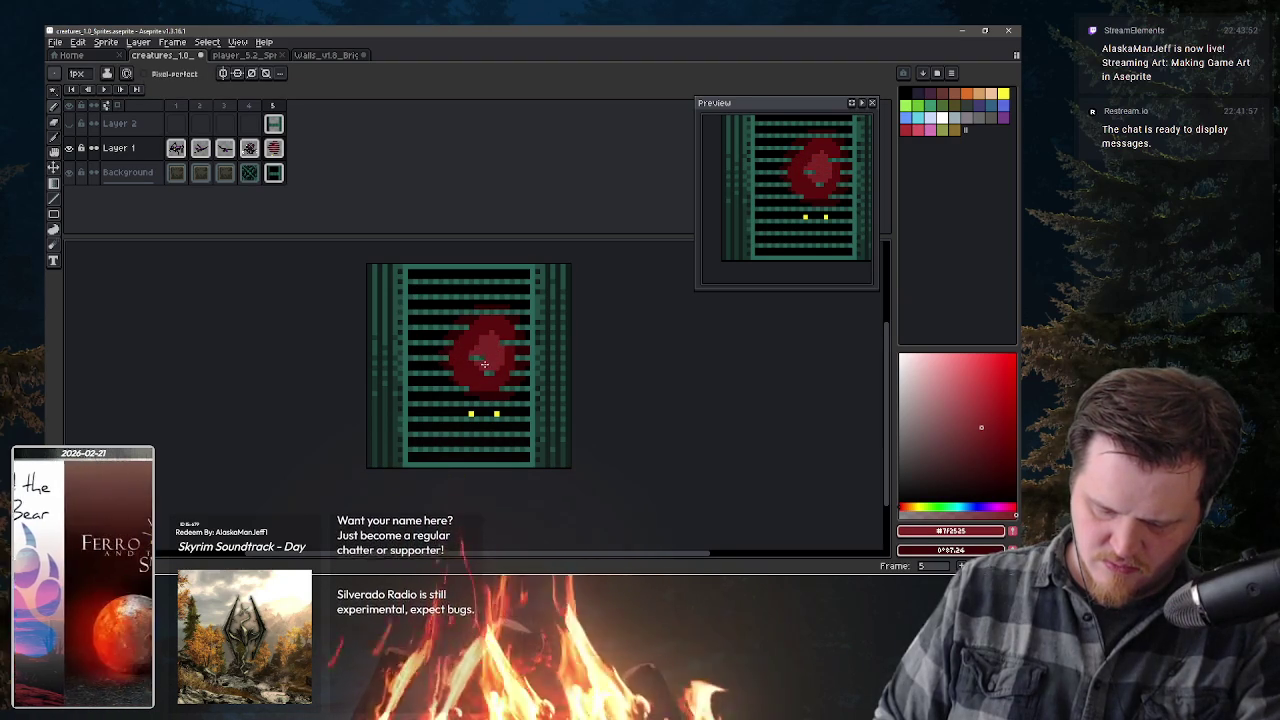
- Shade the blob's lower-left and right edges with darker reds, then show Layer 2 again
alt+click(508, 348)
key(alt)
alt+click(474, 314)
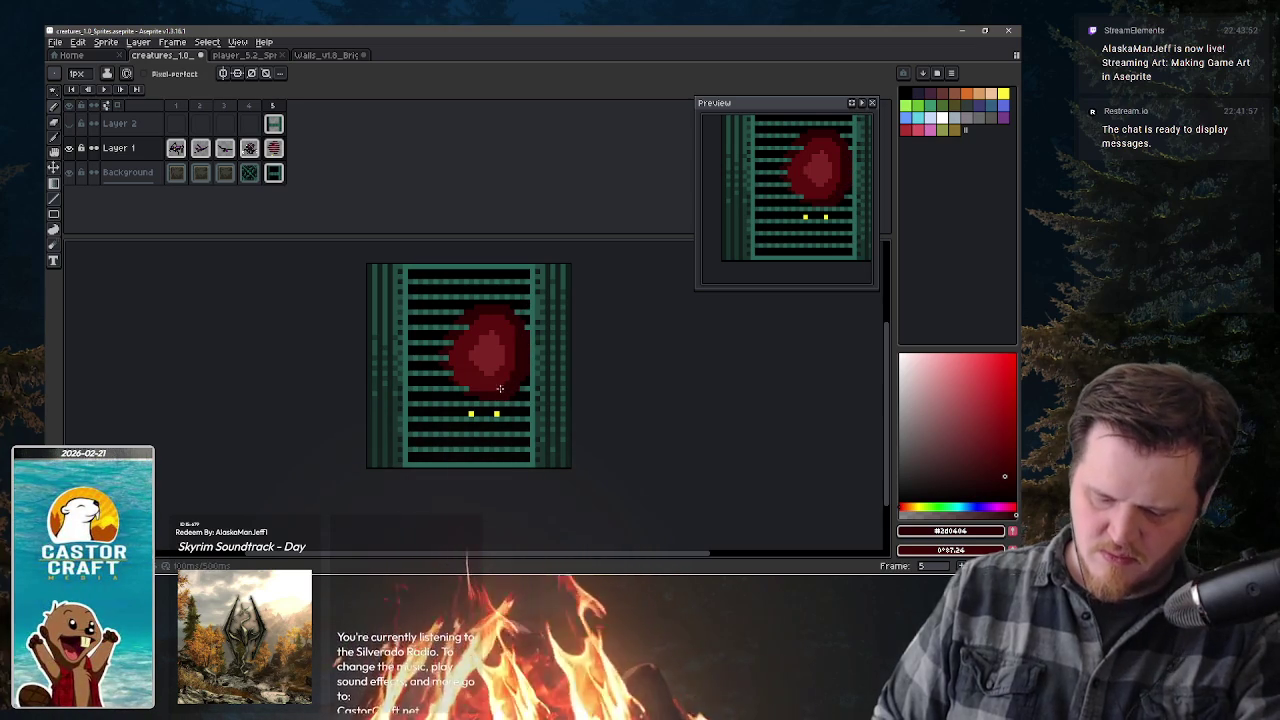
click(463, 388)
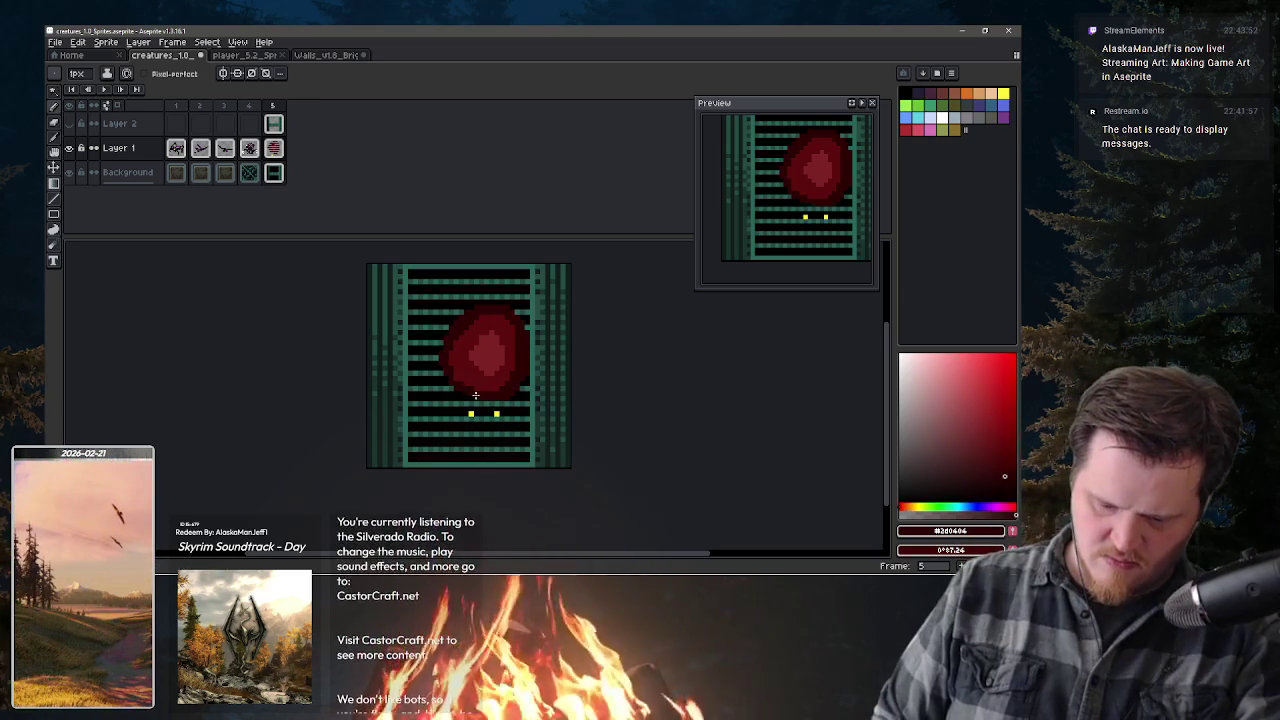
click(1007, 489)
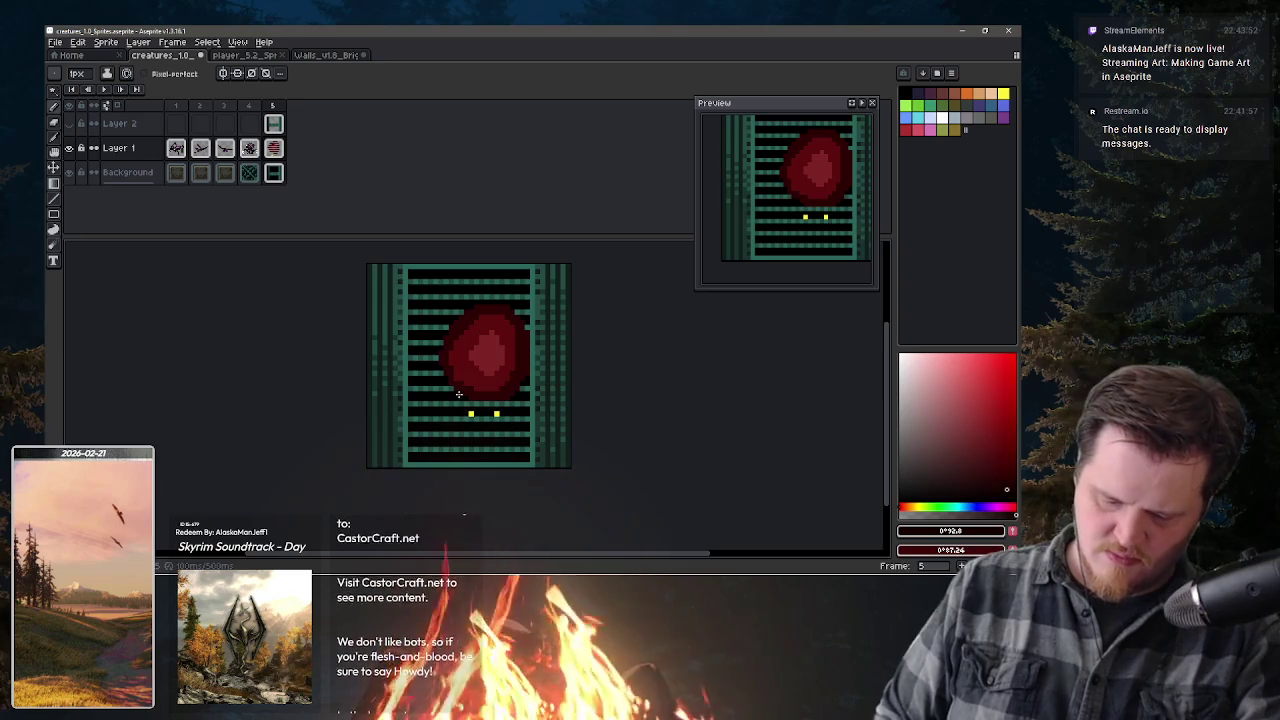
click(530, 377)
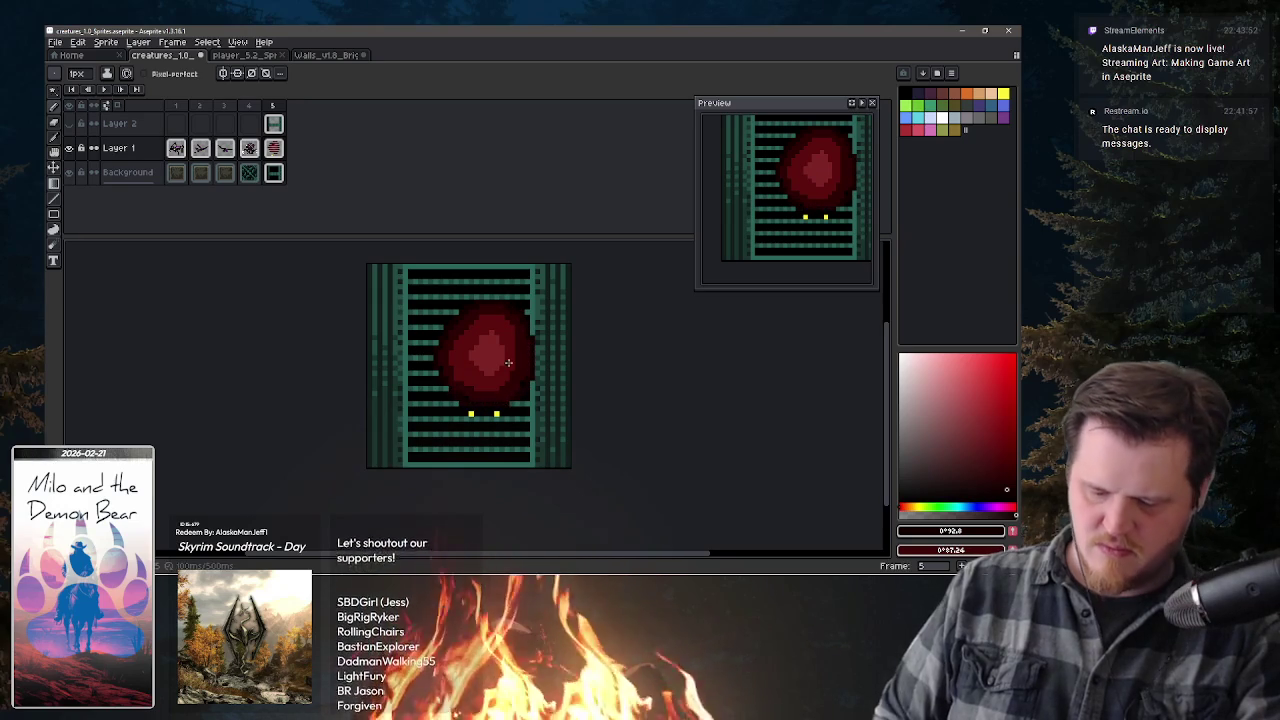
click(76, 120)
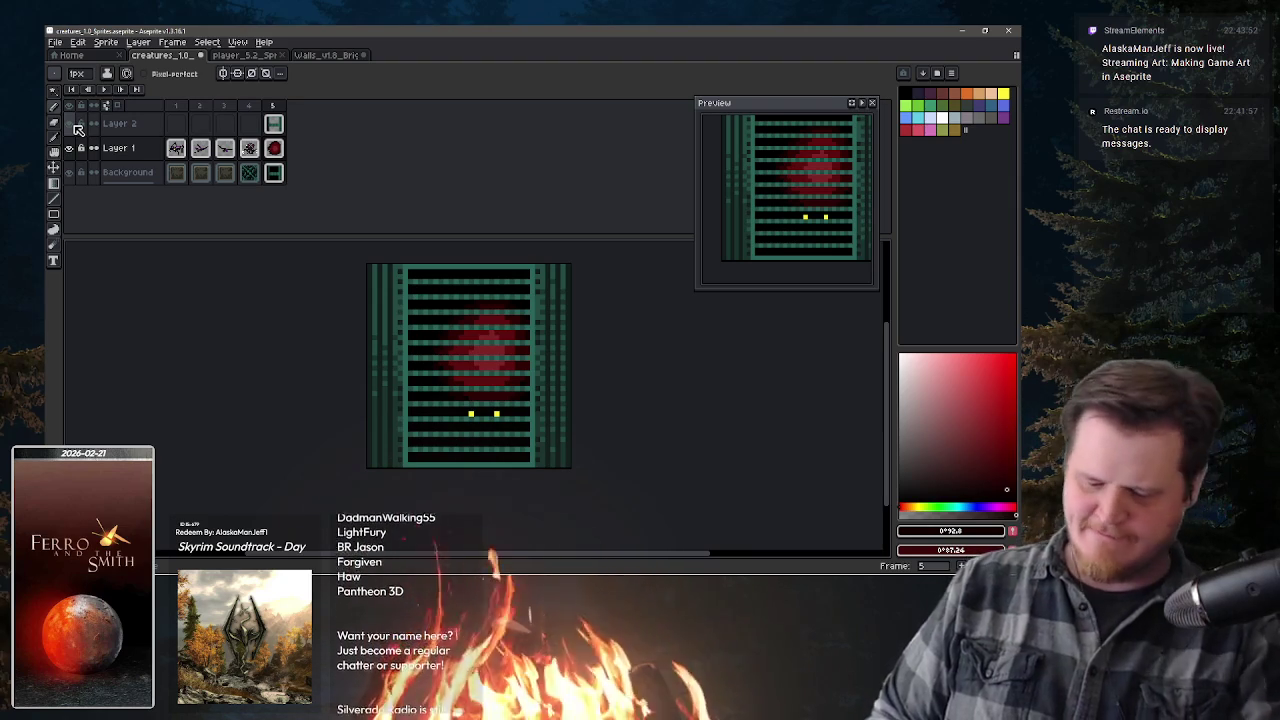
- Re-centre and zoom in on the sprite, then add Layer 3 above Layer 2
key(minus)
key(minus)
key(minus)
key(minus)
key(minus)
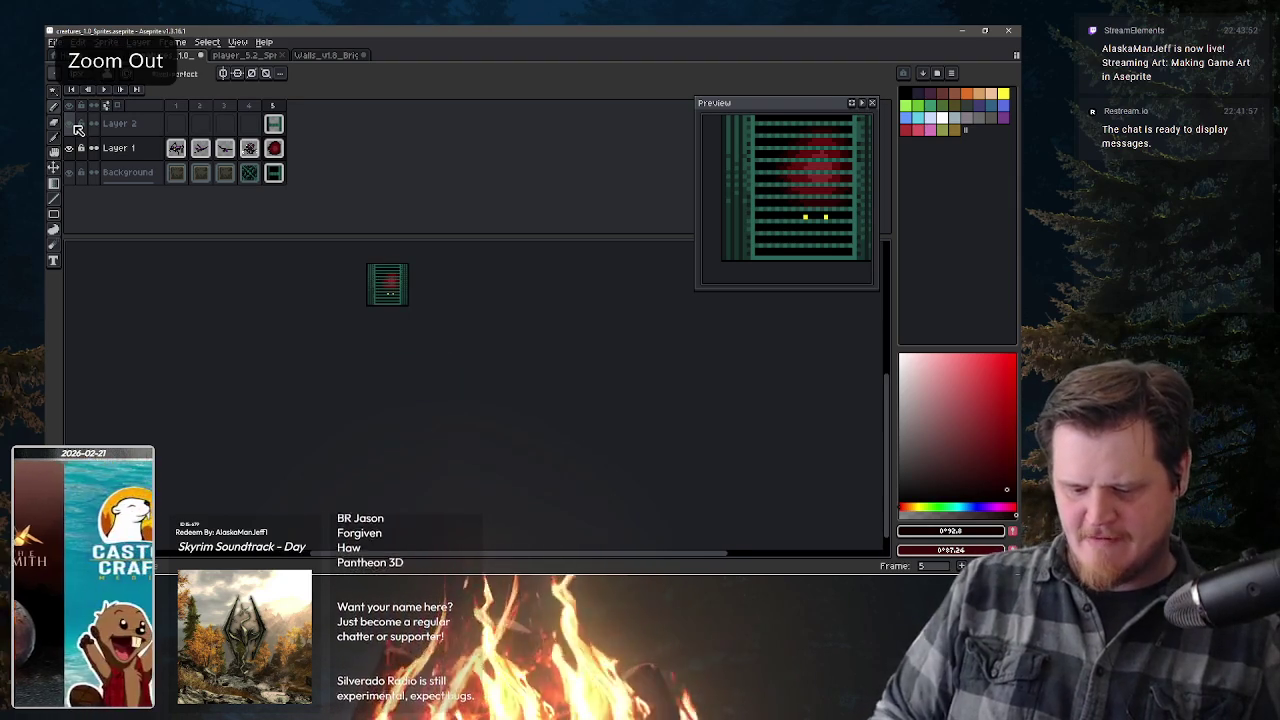
key(plus)
drag(455, 325, 528, 390)
key(plus)
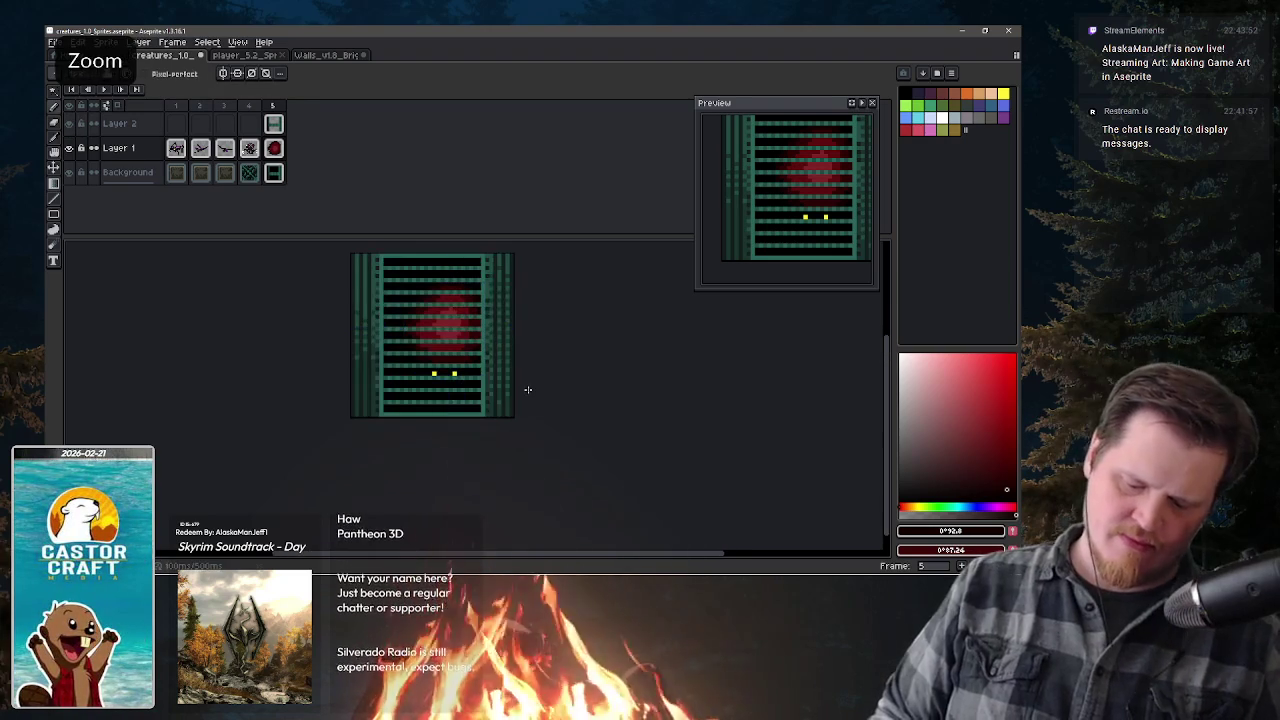
drag(466, 352, 505, 380)
key(plus)
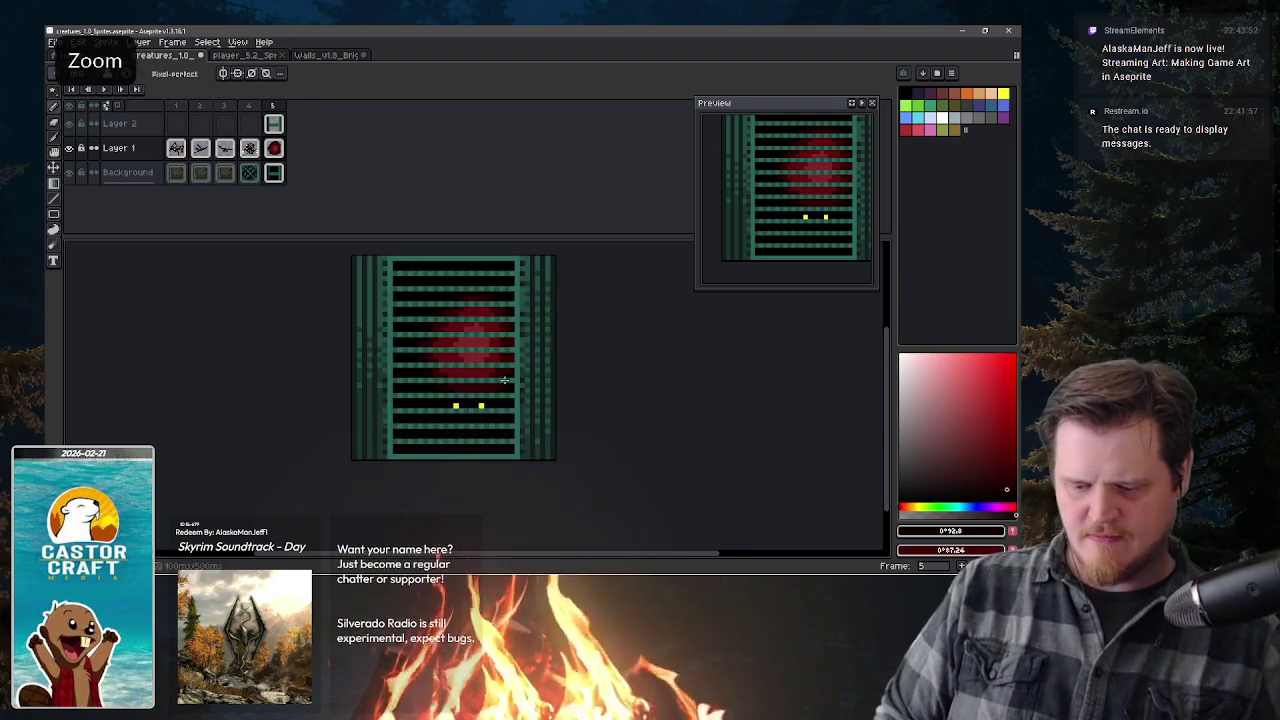
key(plus)
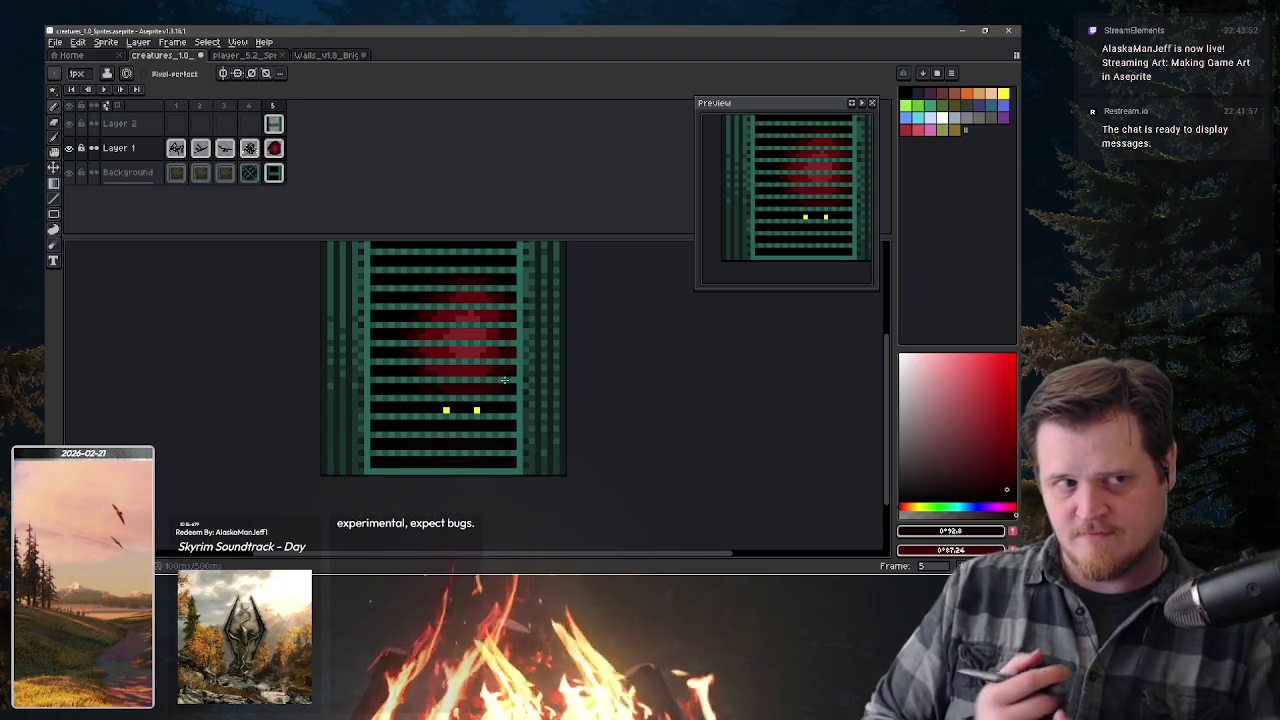
click(125, 123)
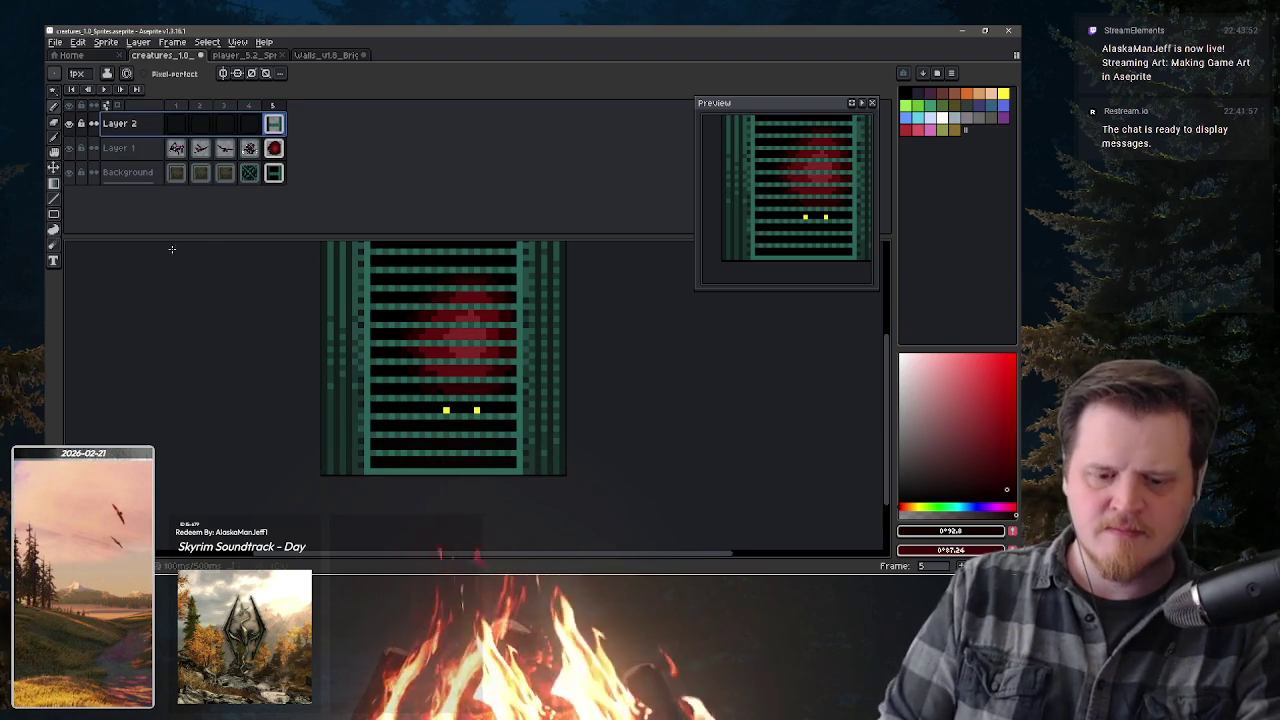
key(shift+n)
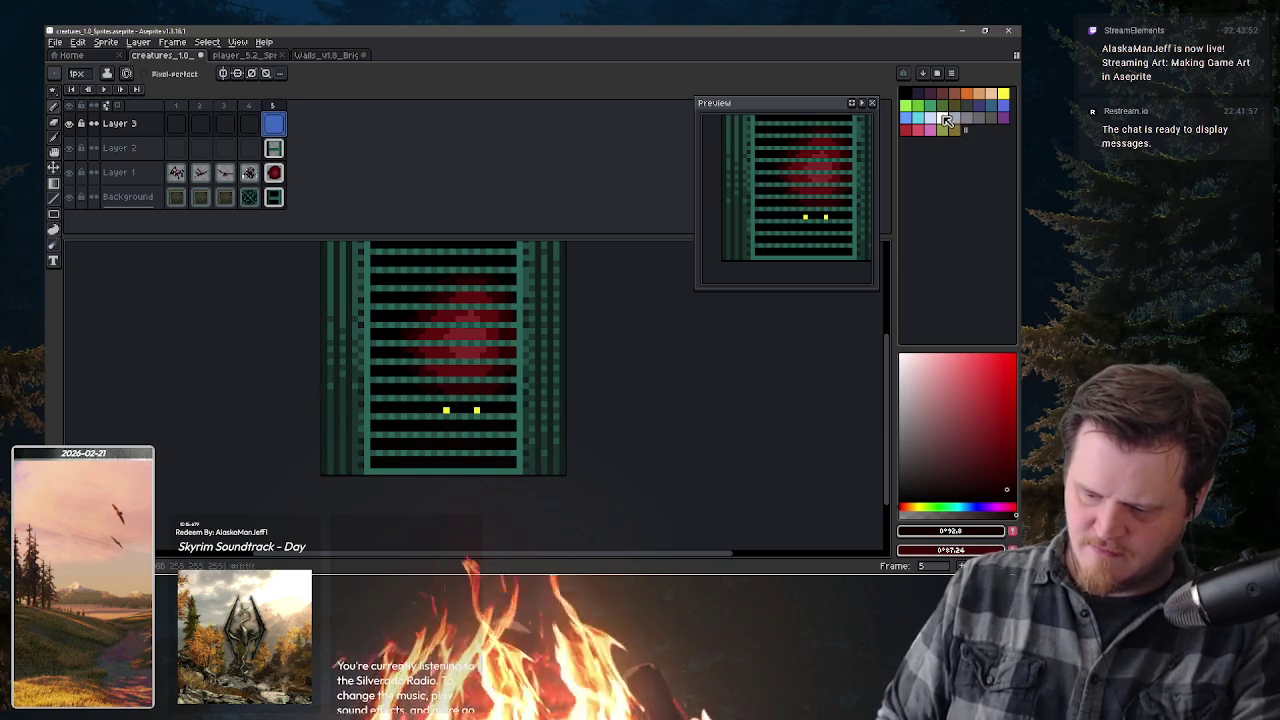
- Trace a light grey outline around the blob's left, top and right sides
alt+click(390, 355)
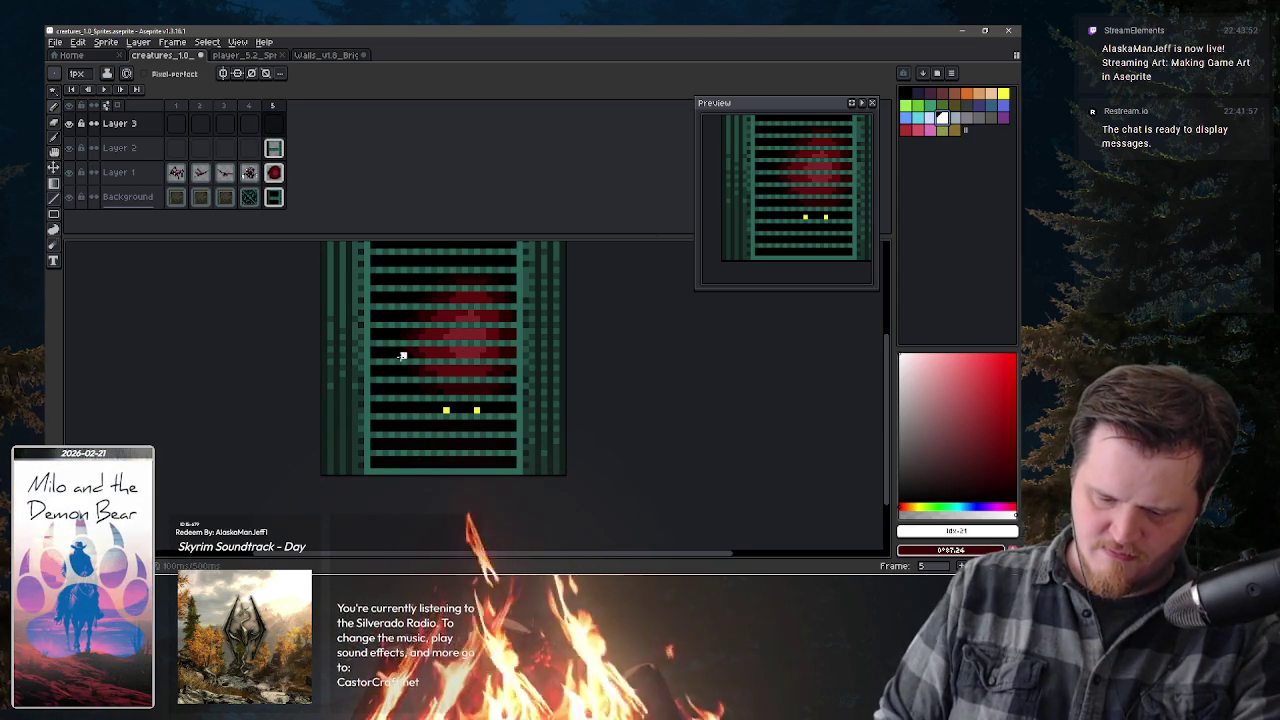
drag(402, 349, 401, 338)
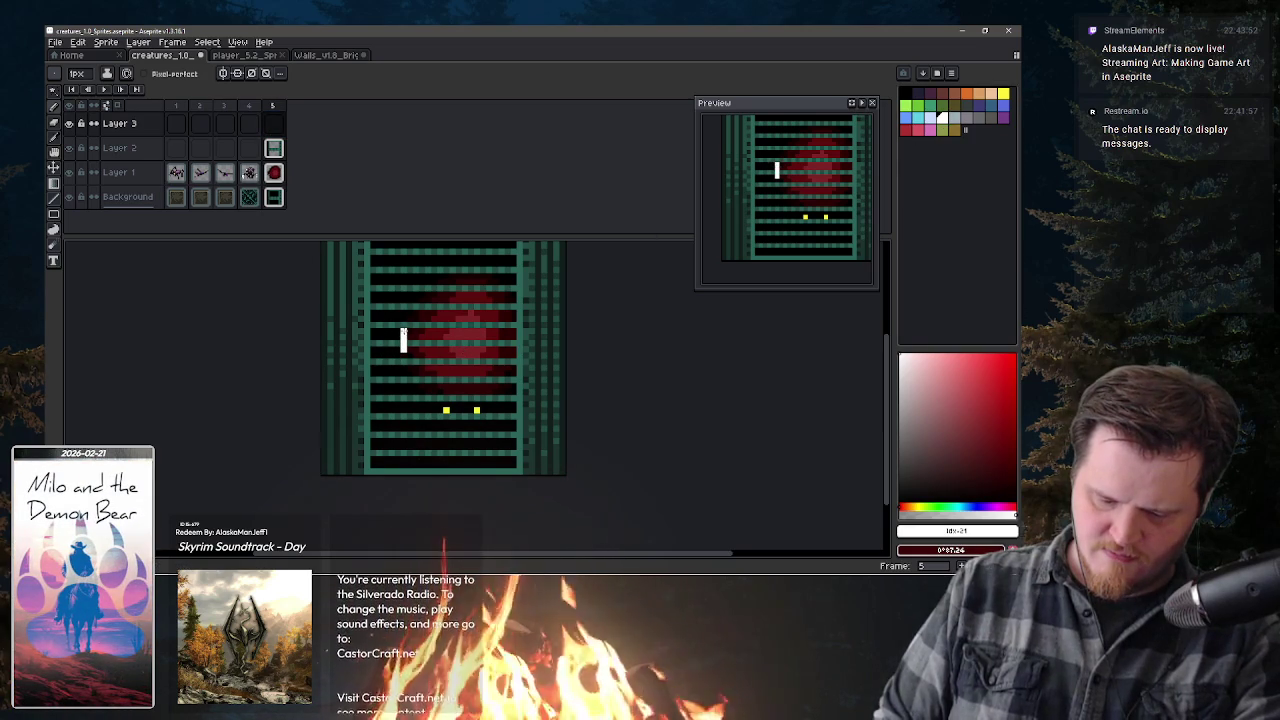
drag(450, 280, 476, 274)
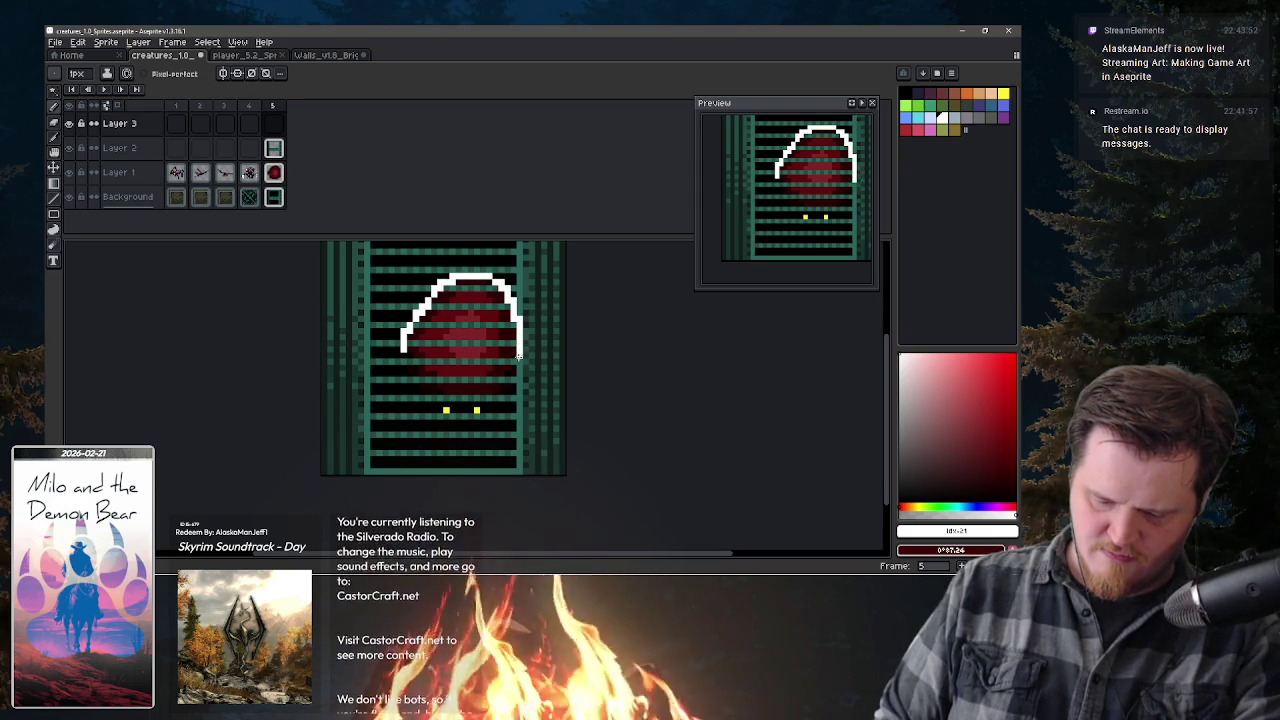
mouse_move(494, 396)
mouse_down()
mouse_move(478, 434)
mouse_move(434, 400)
mouse_up()
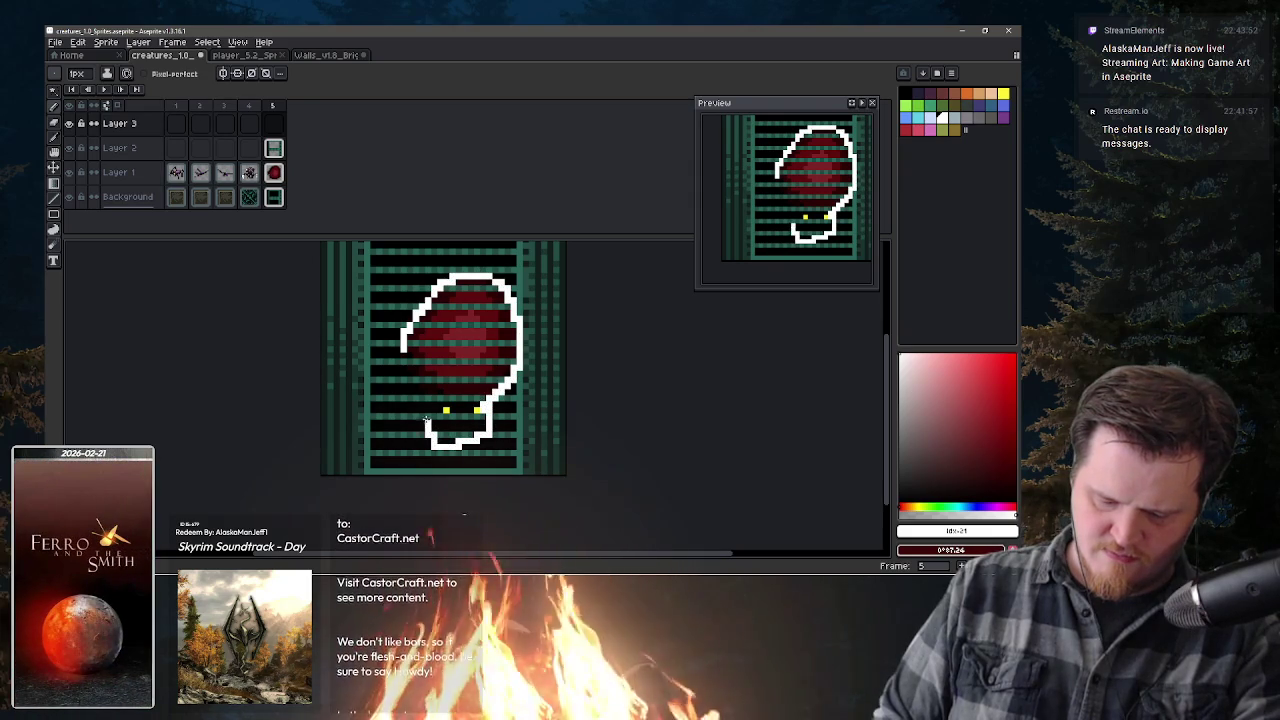
drag(405, 332, 399, 368)
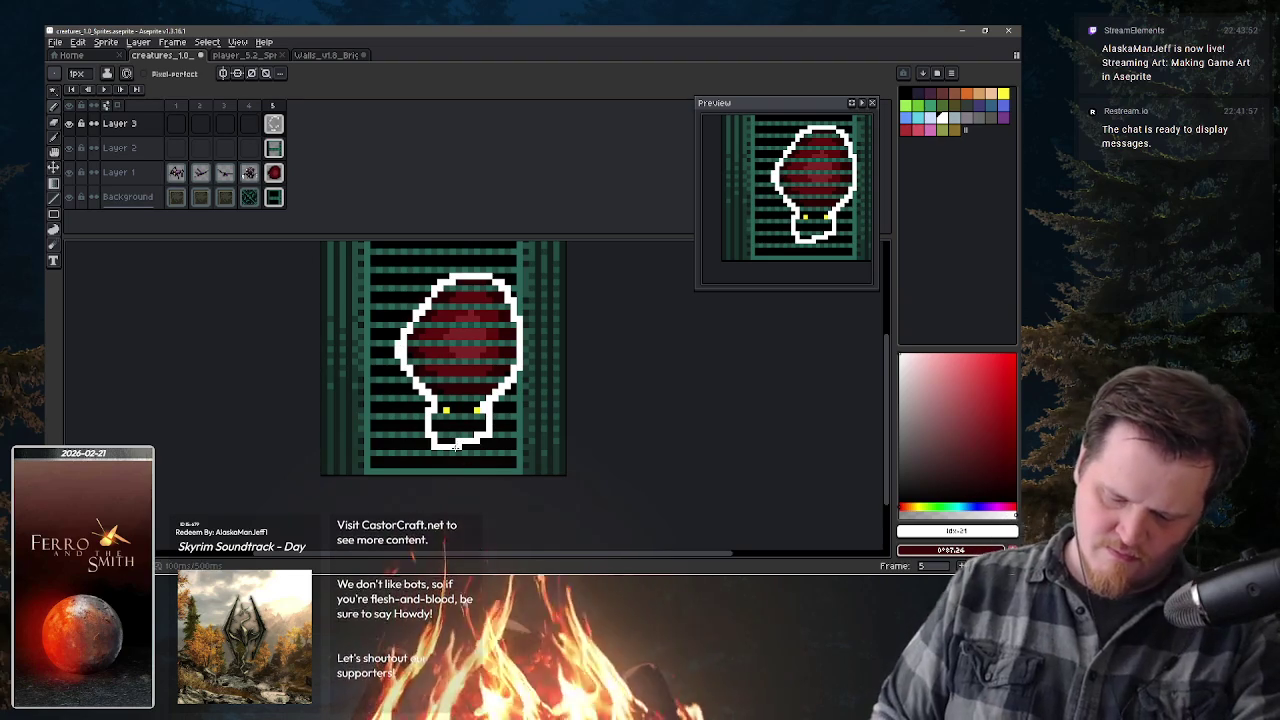
- Close the outline's bottom between the legs and tidy it with a 1px pencil and eraser
key(e)
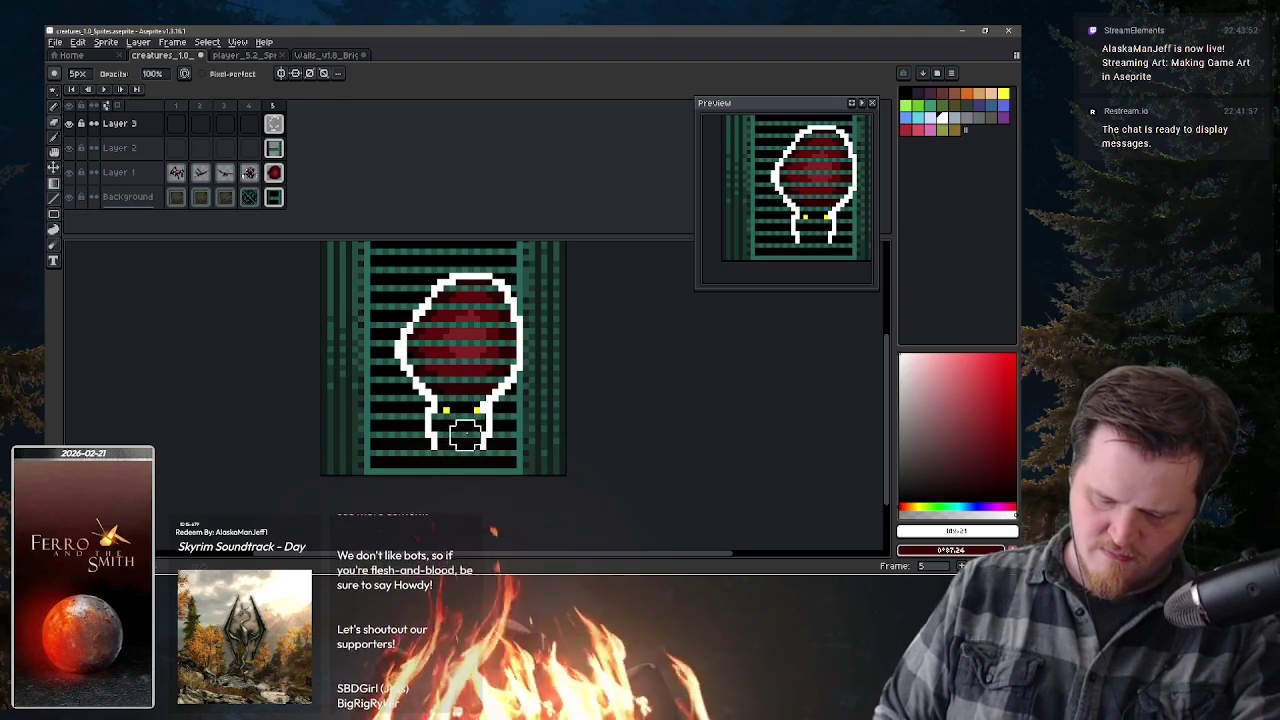
key(b)
drag(440, 452, 477, 452)
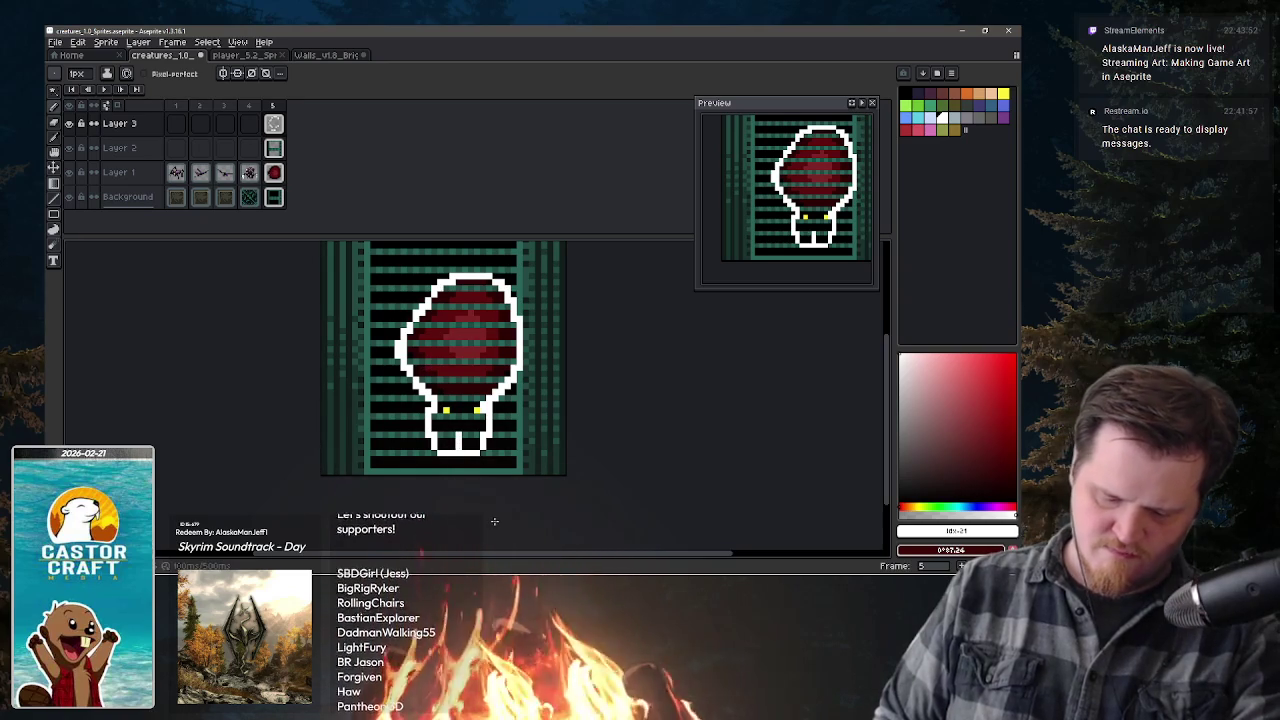
key(e)
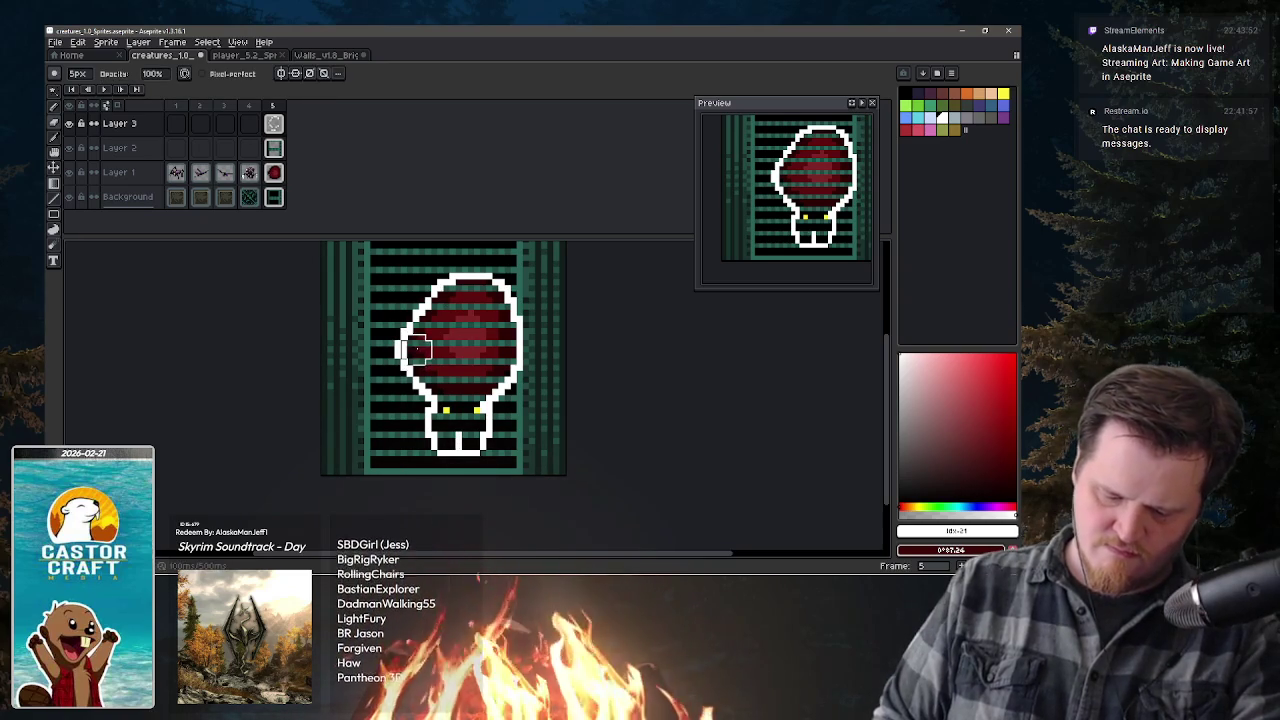
key(minus)
key(minus)
key(minus)
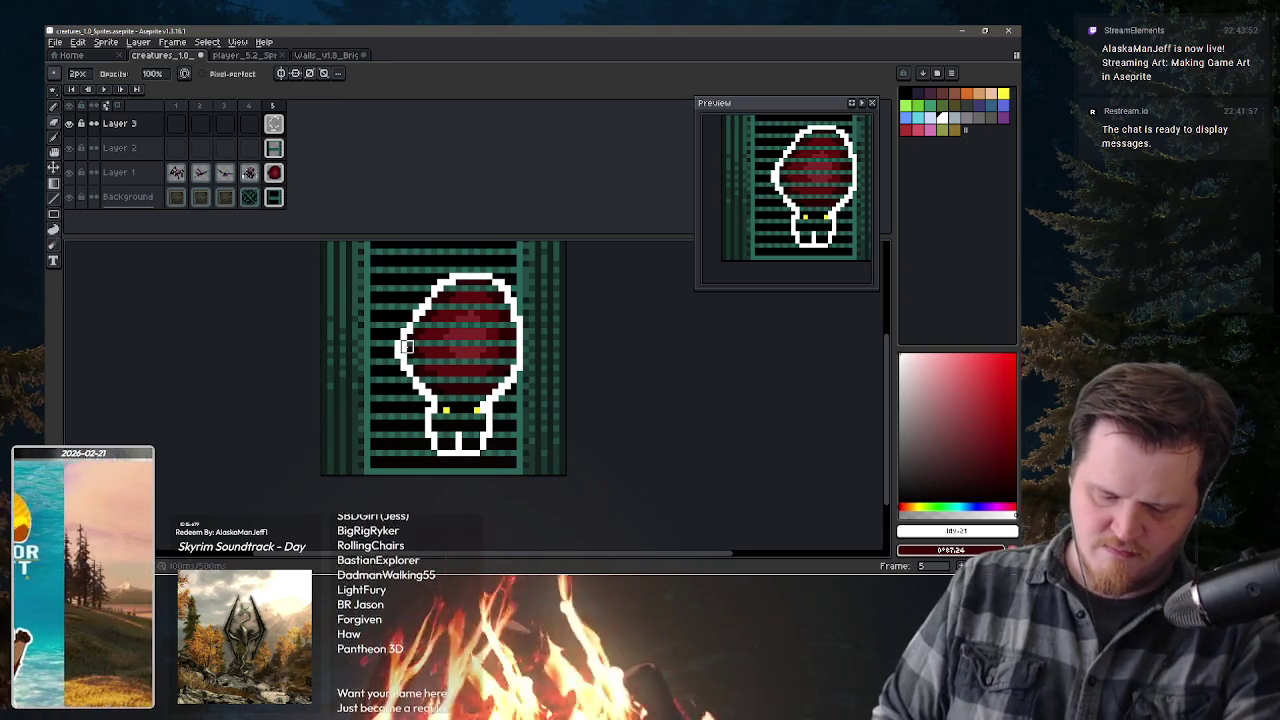
key(minus)
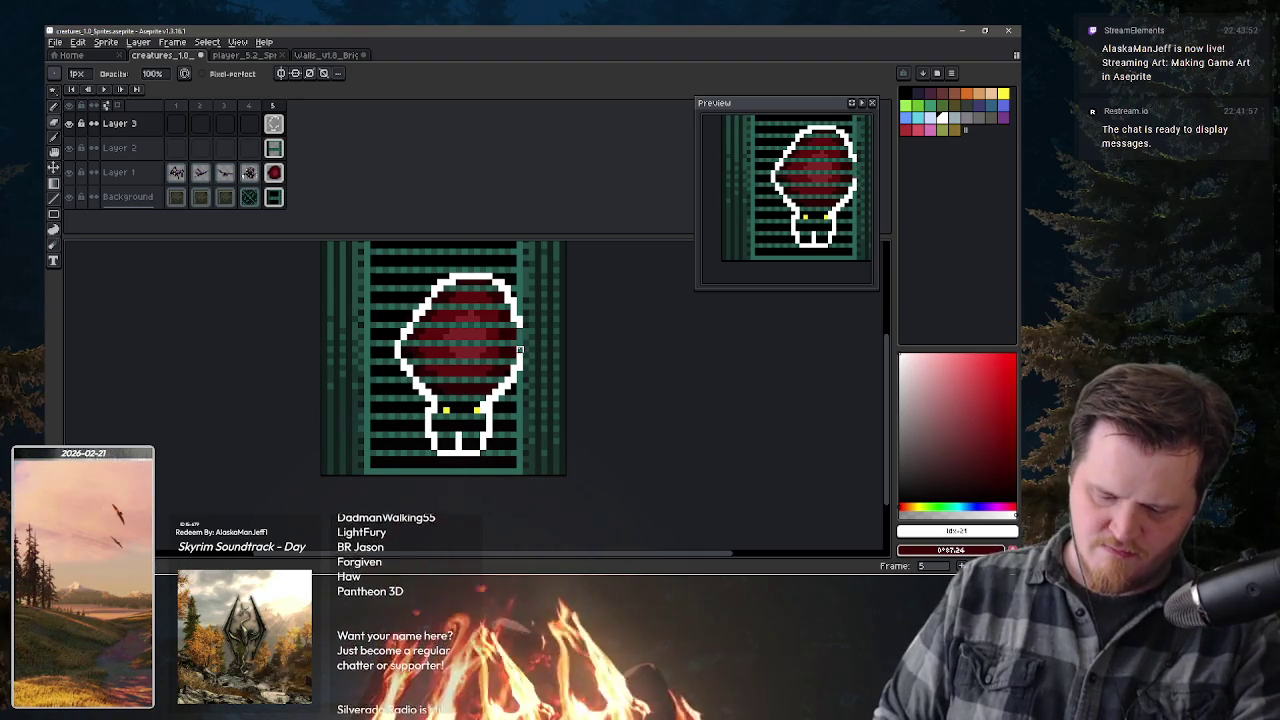
key(b)
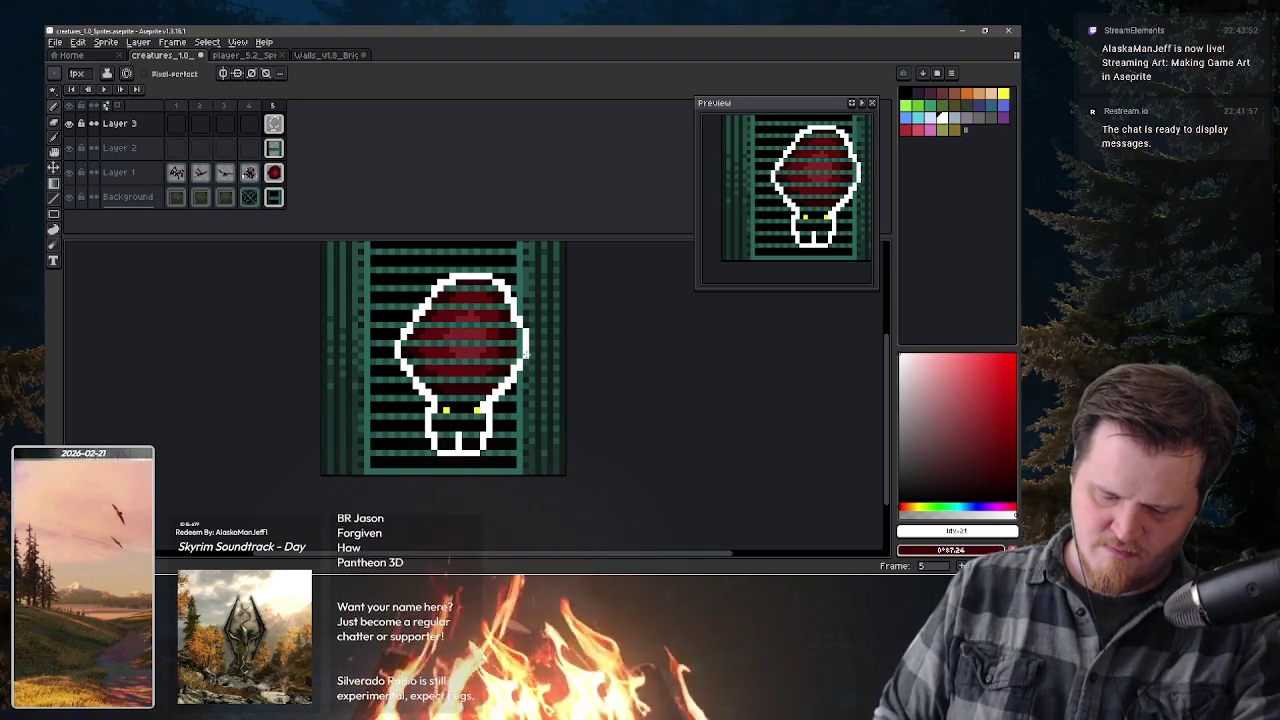
key(e)
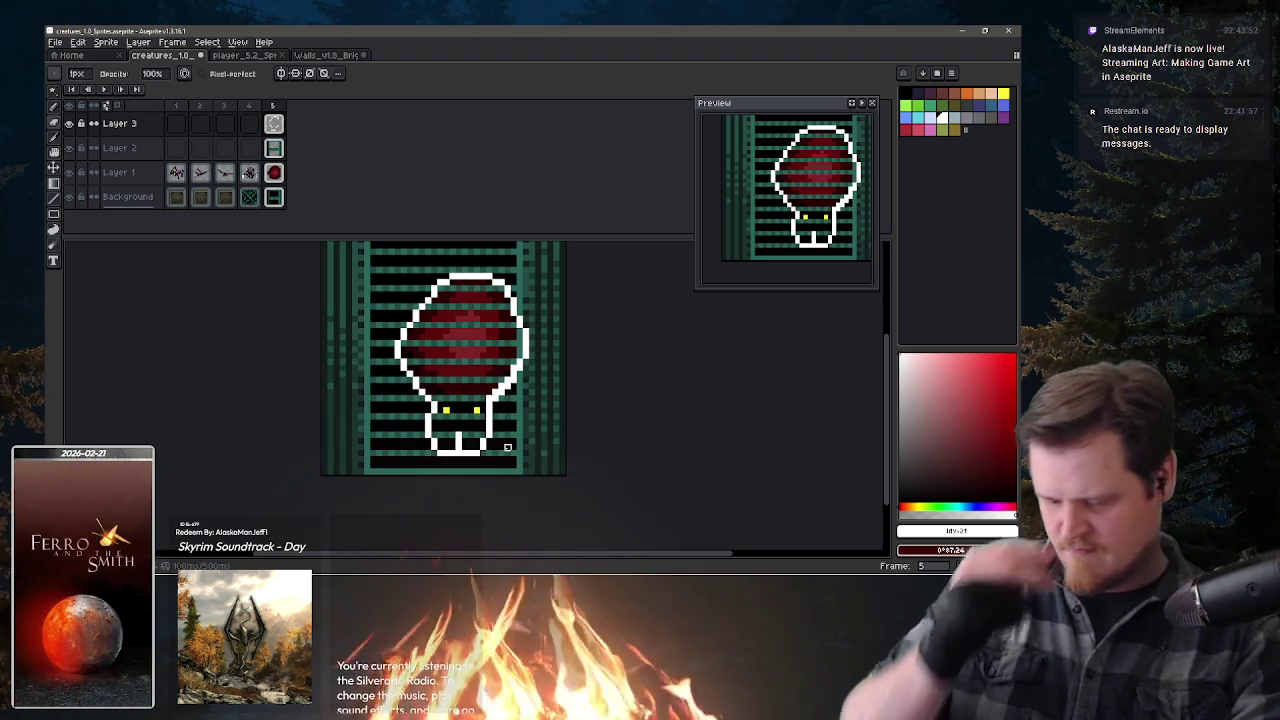
- Draw a leg out from the creature's left side, undoing a misplaced extension
key(e)
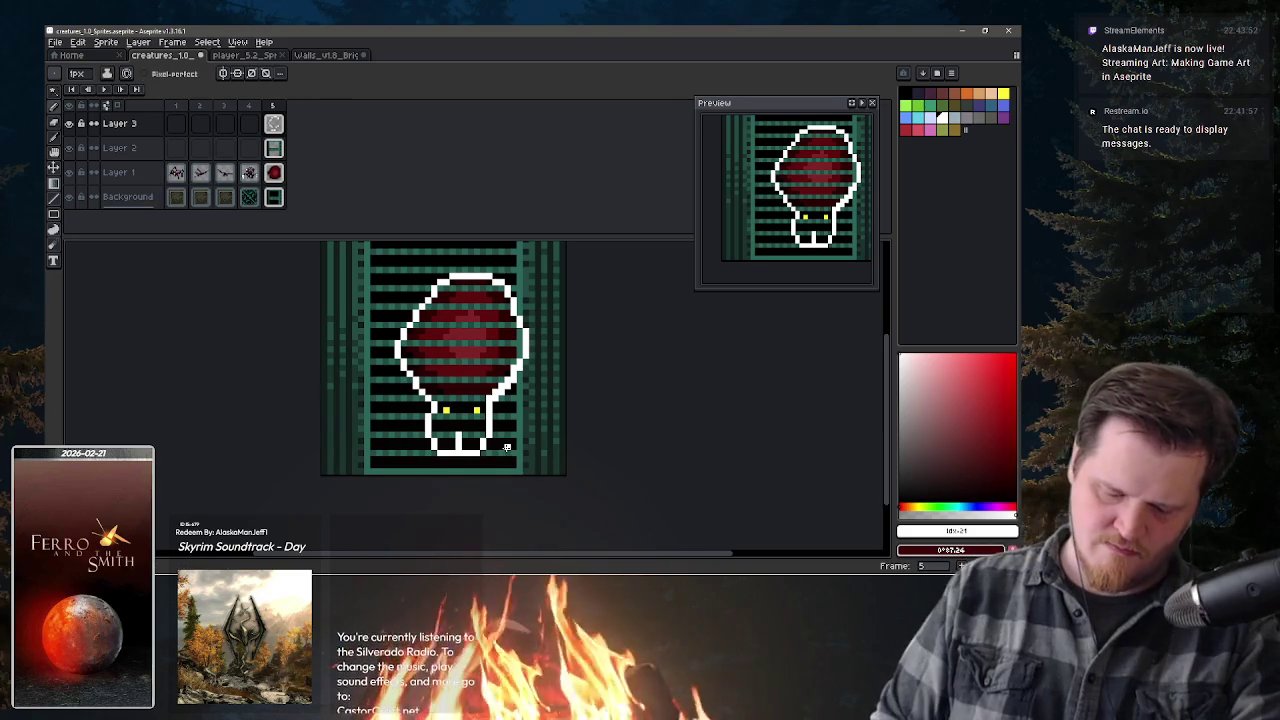
drag(394, 379, 369, 379)
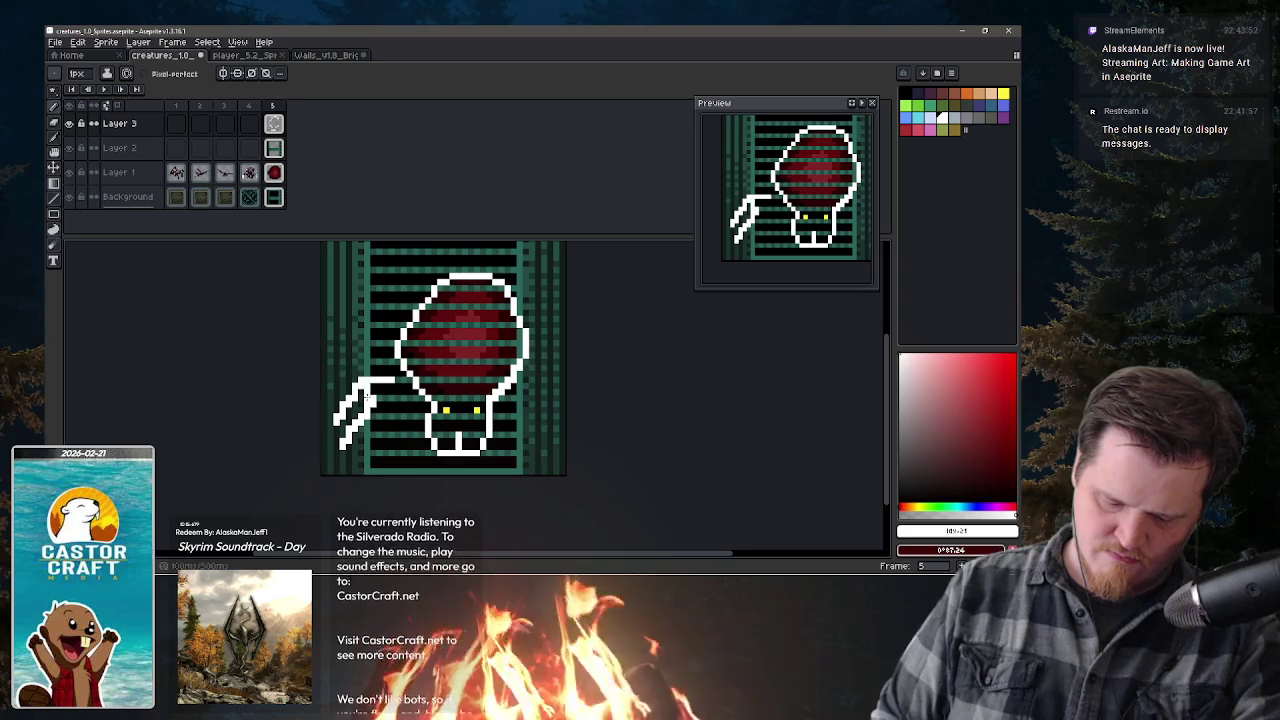
key(b)
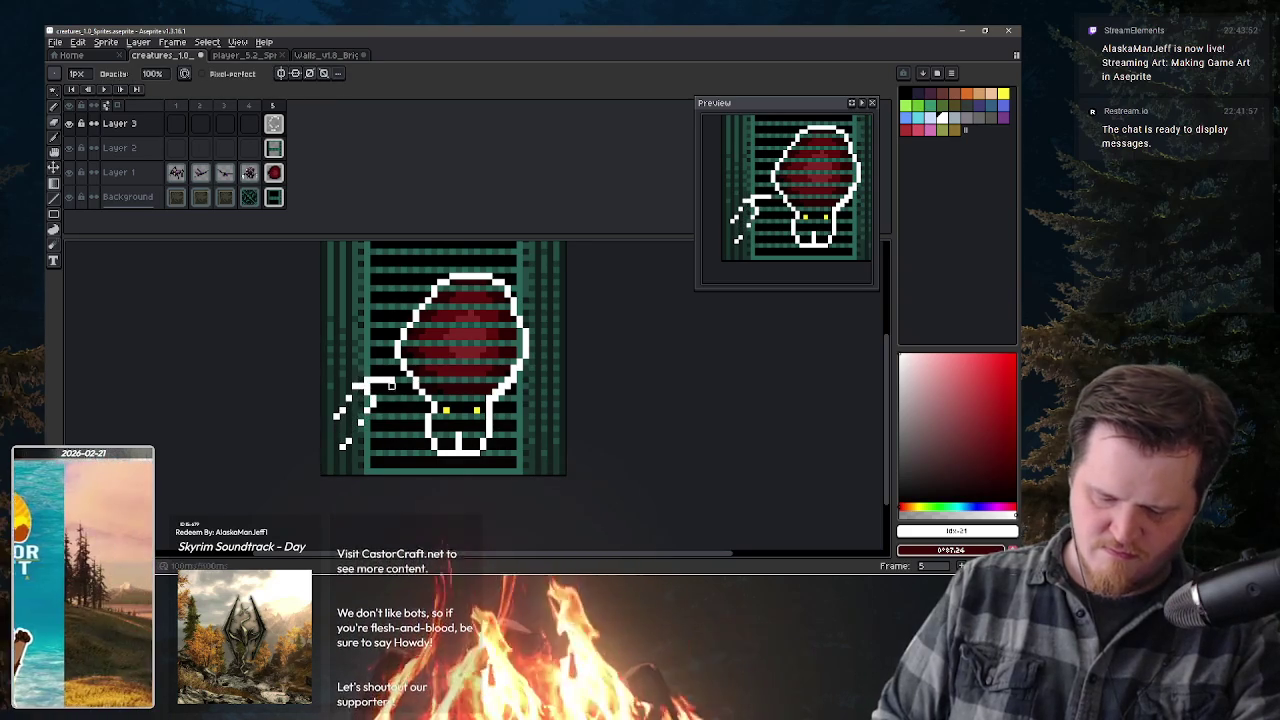
key(e)
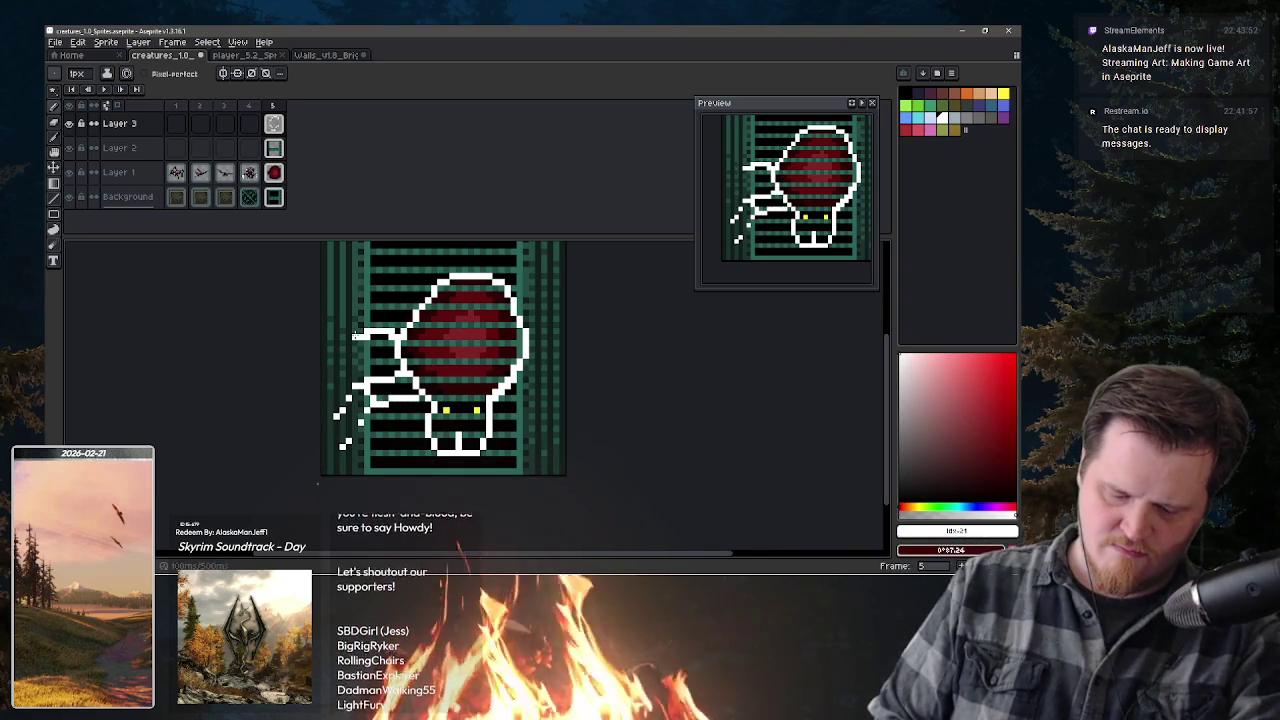
drag(370, 333, 337, 344)
key(ctrl+z)
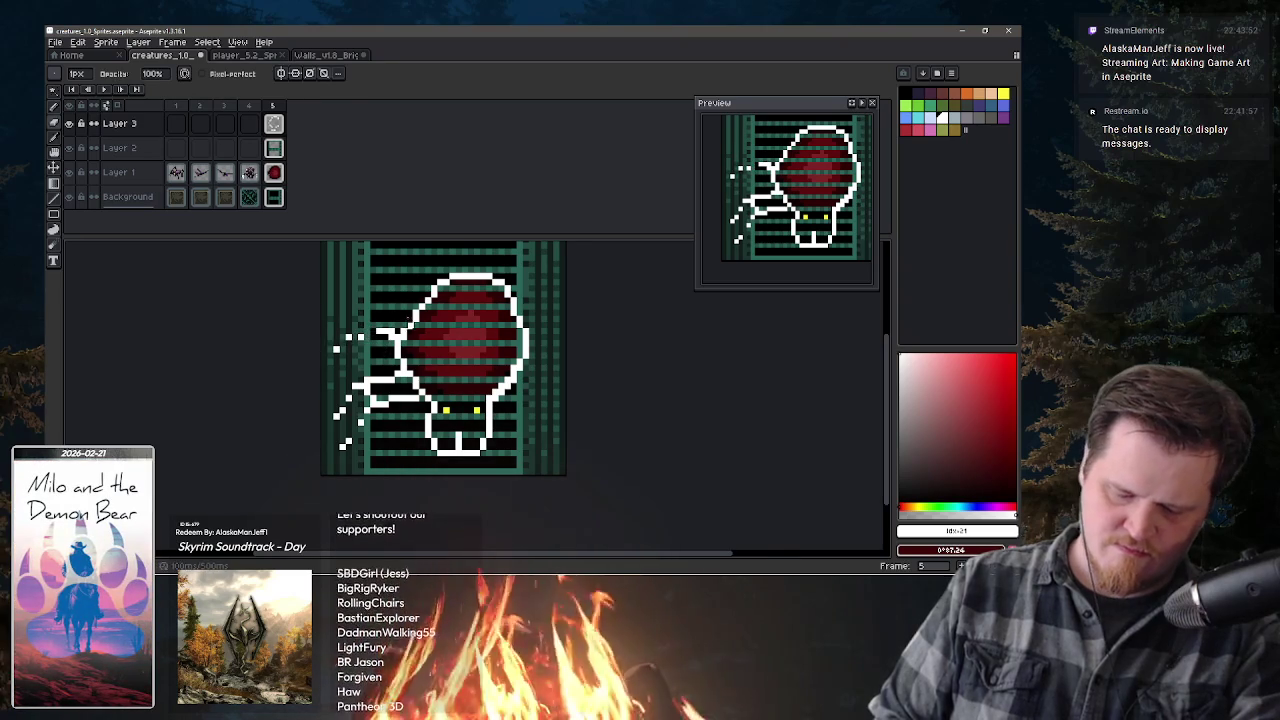
- Thicken the upper-left leg near the body and add branching legs on top
key(e)
drag(383, 311, 360, 306)
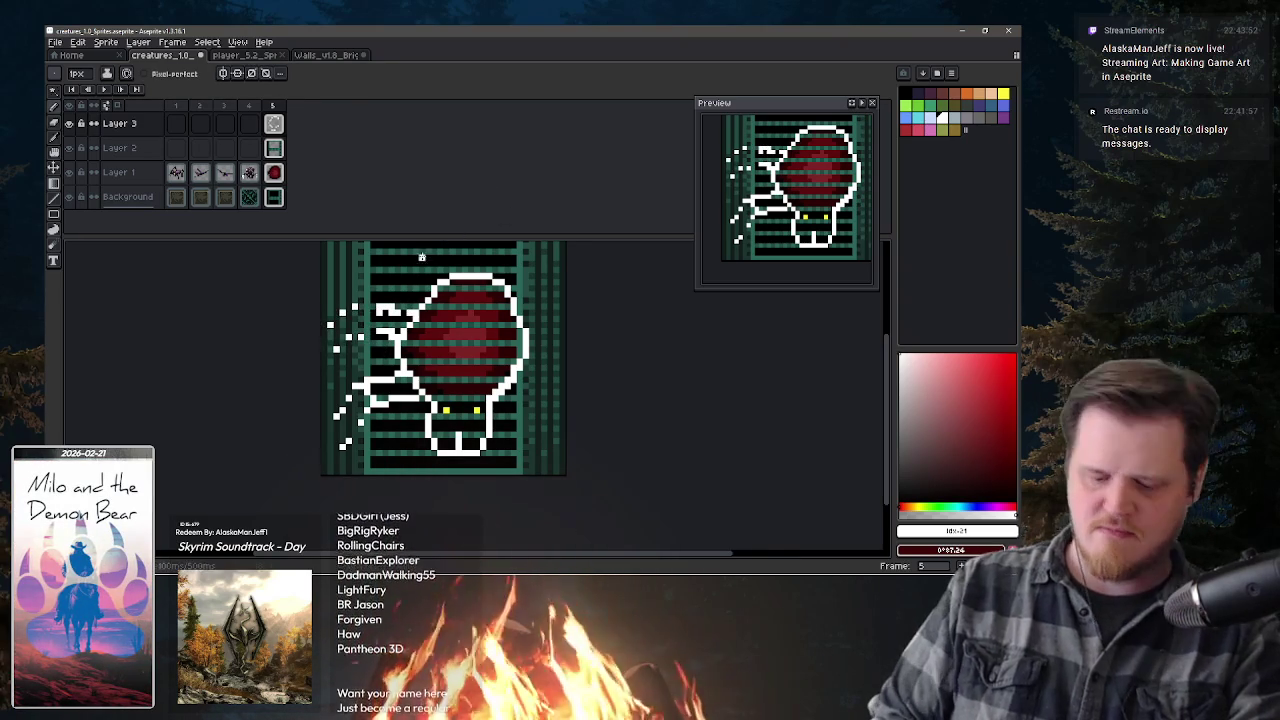
key(b)
key(e)
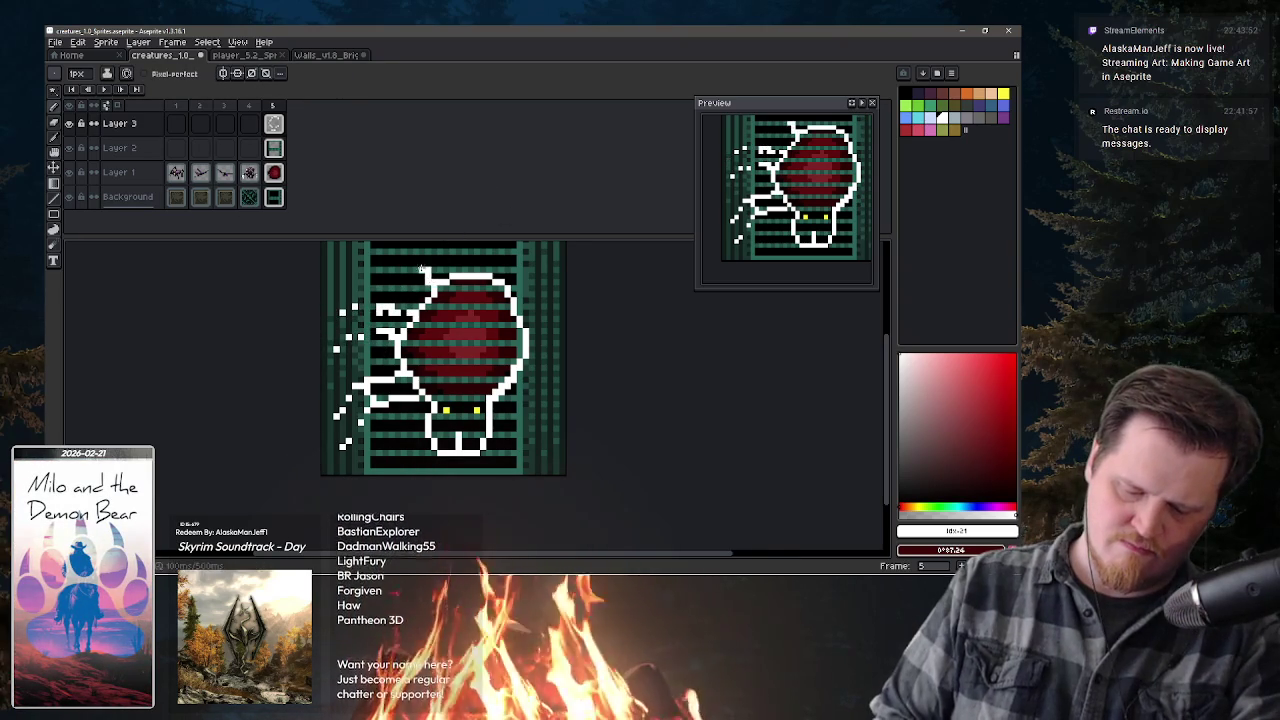
drag(436, 245, 459, 297)
- Draw a white leg toward the upper right, alternating pencil and eraser to fix stray pixels
key(b)
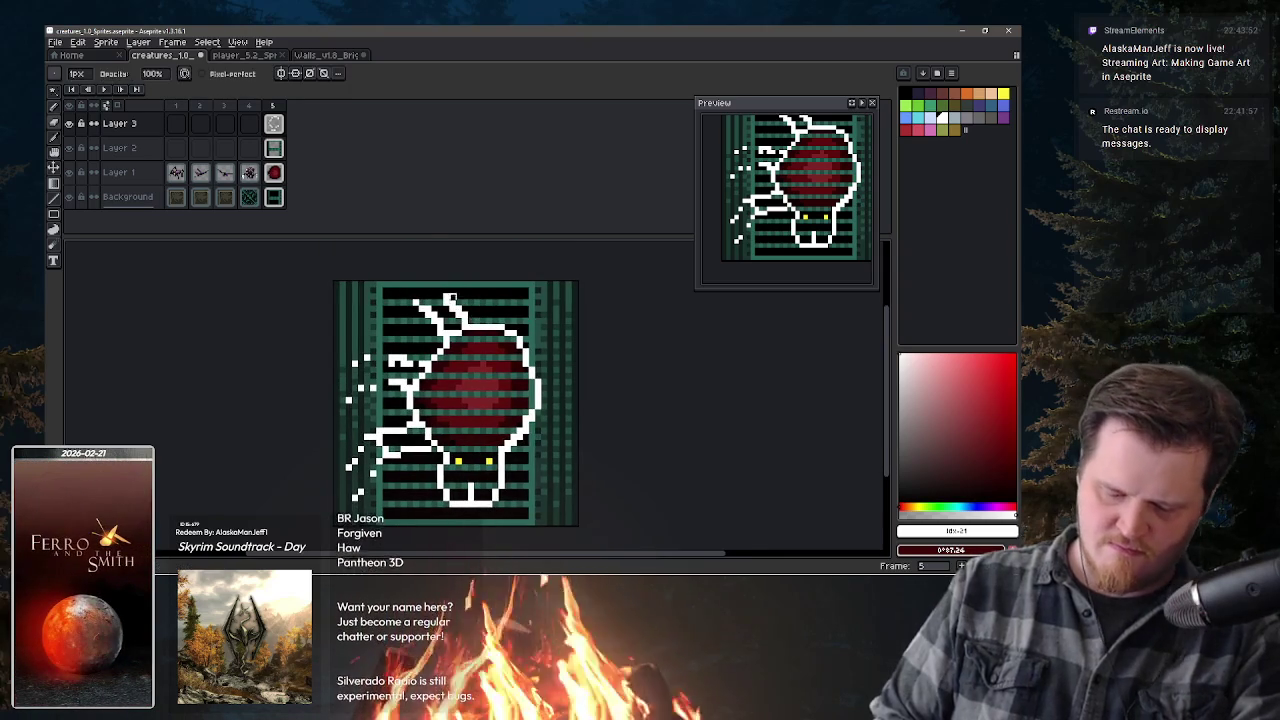
key(e)
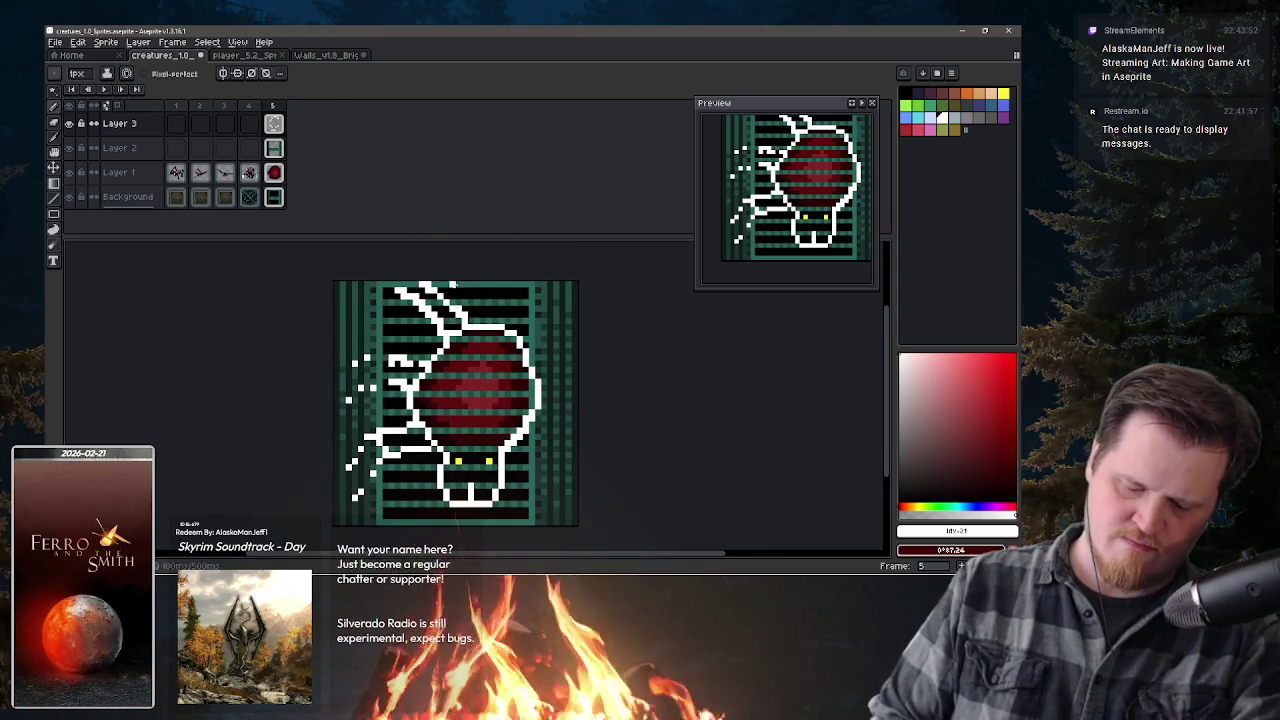
key(b)
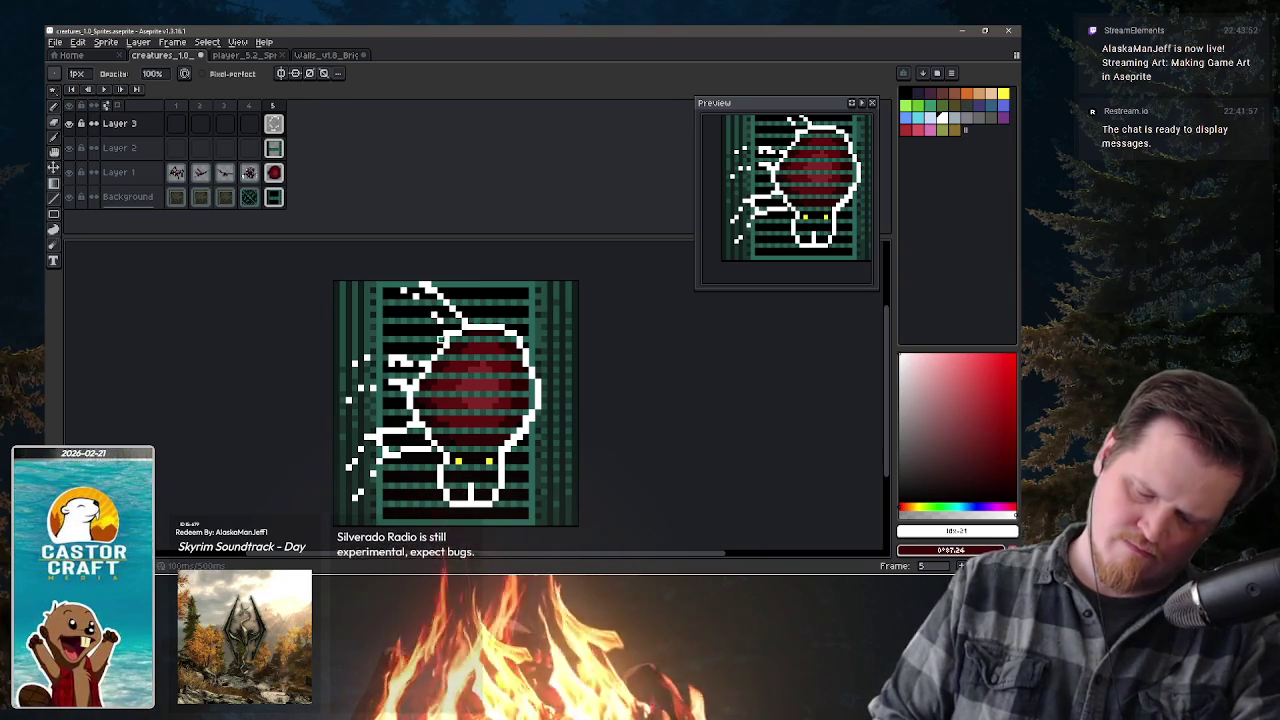
key(e)
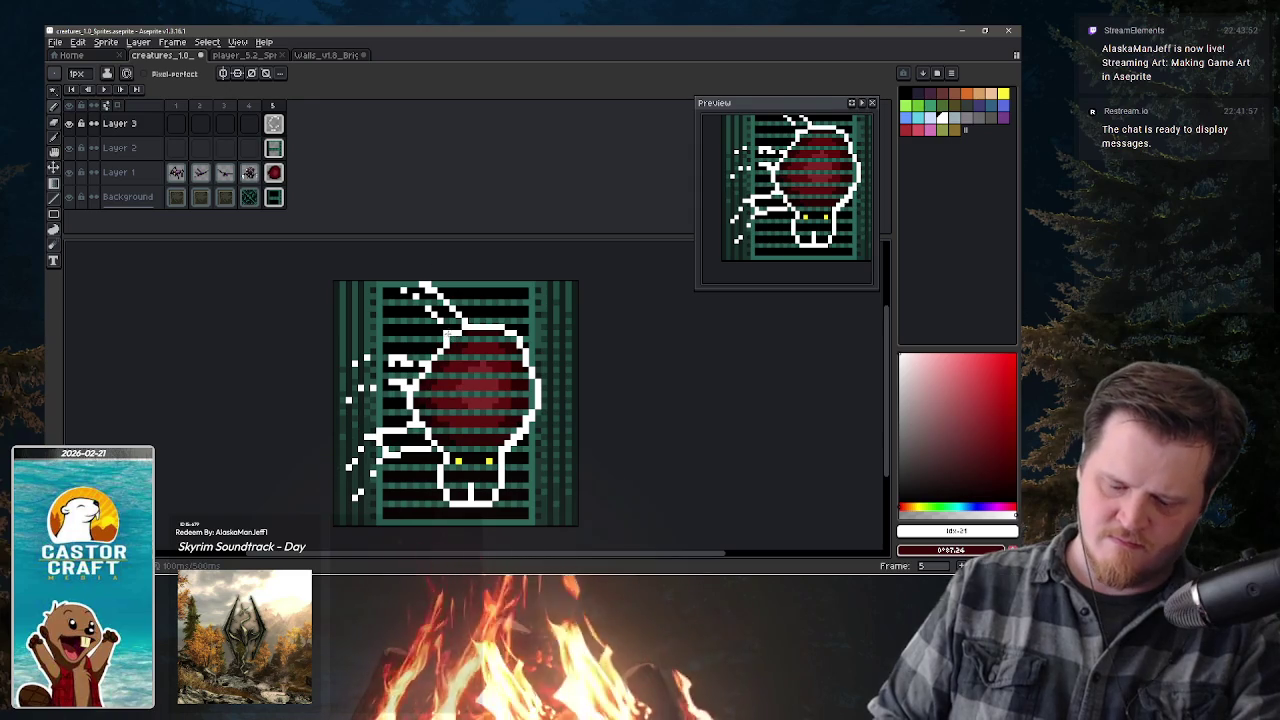
key(b)
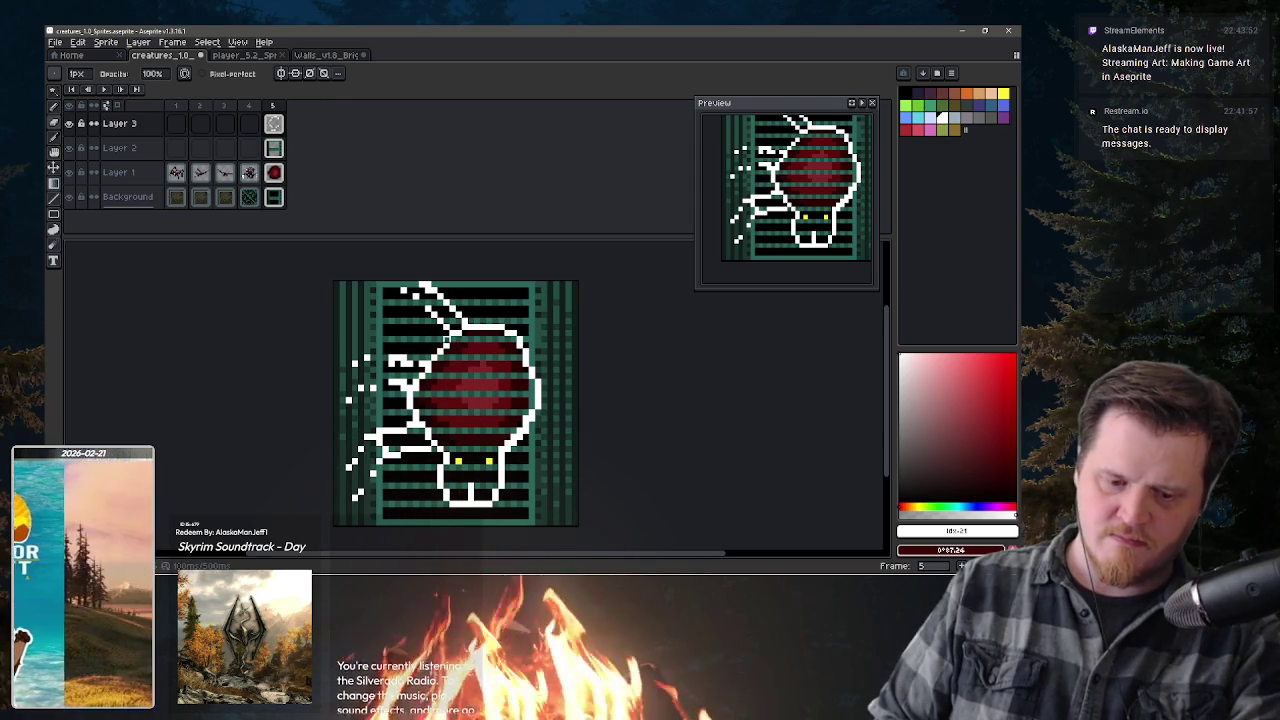
key(v)
key(b)
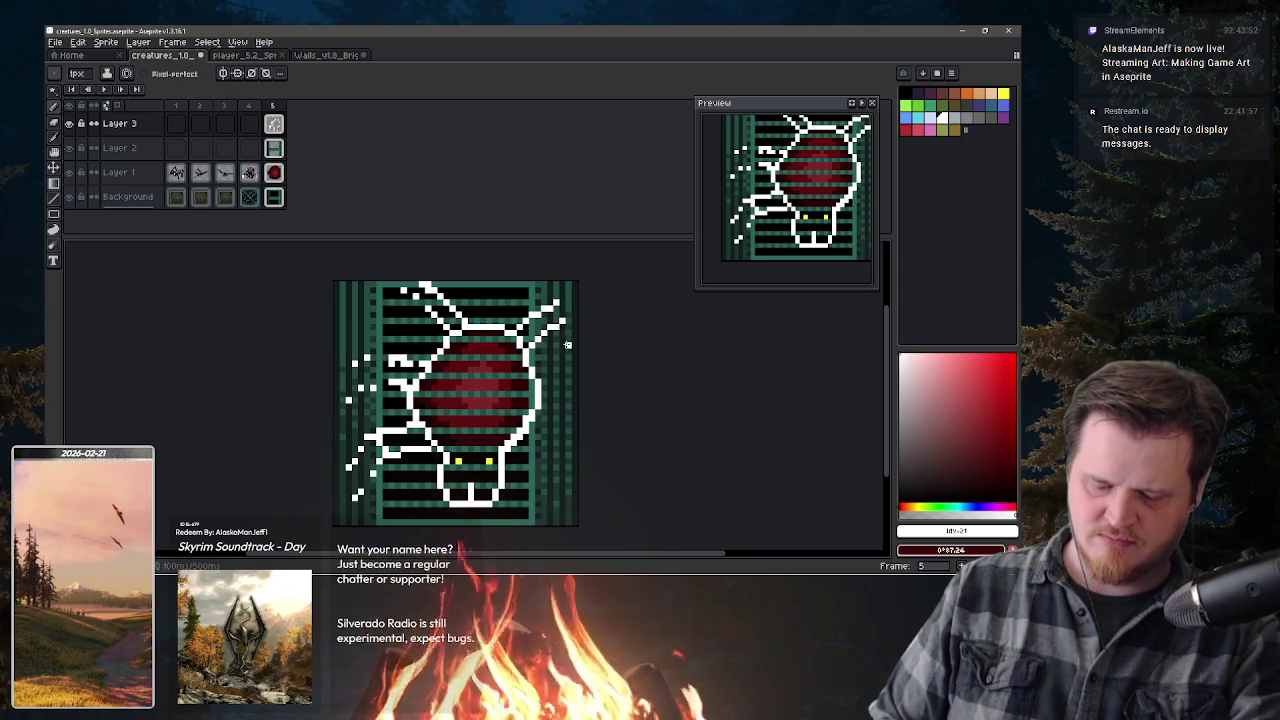
- Draw white legs down the beetle's right side and a white divider between body and head
key(b)
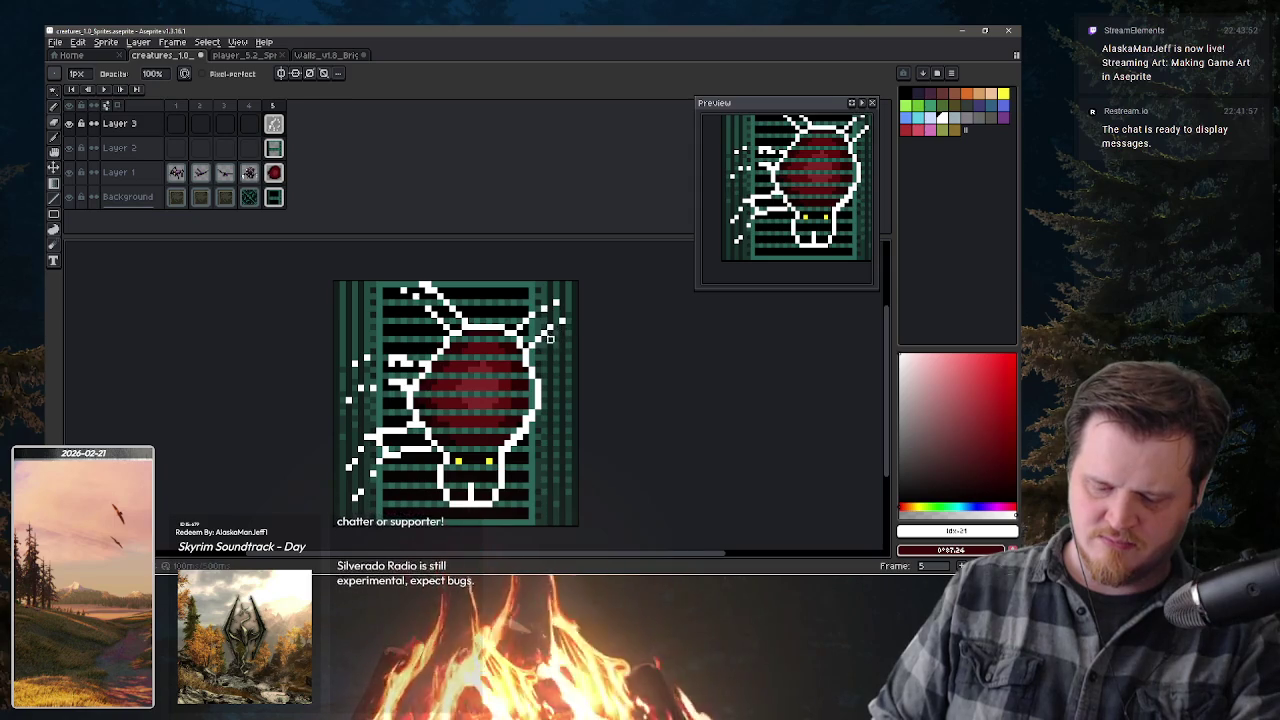
key(e)
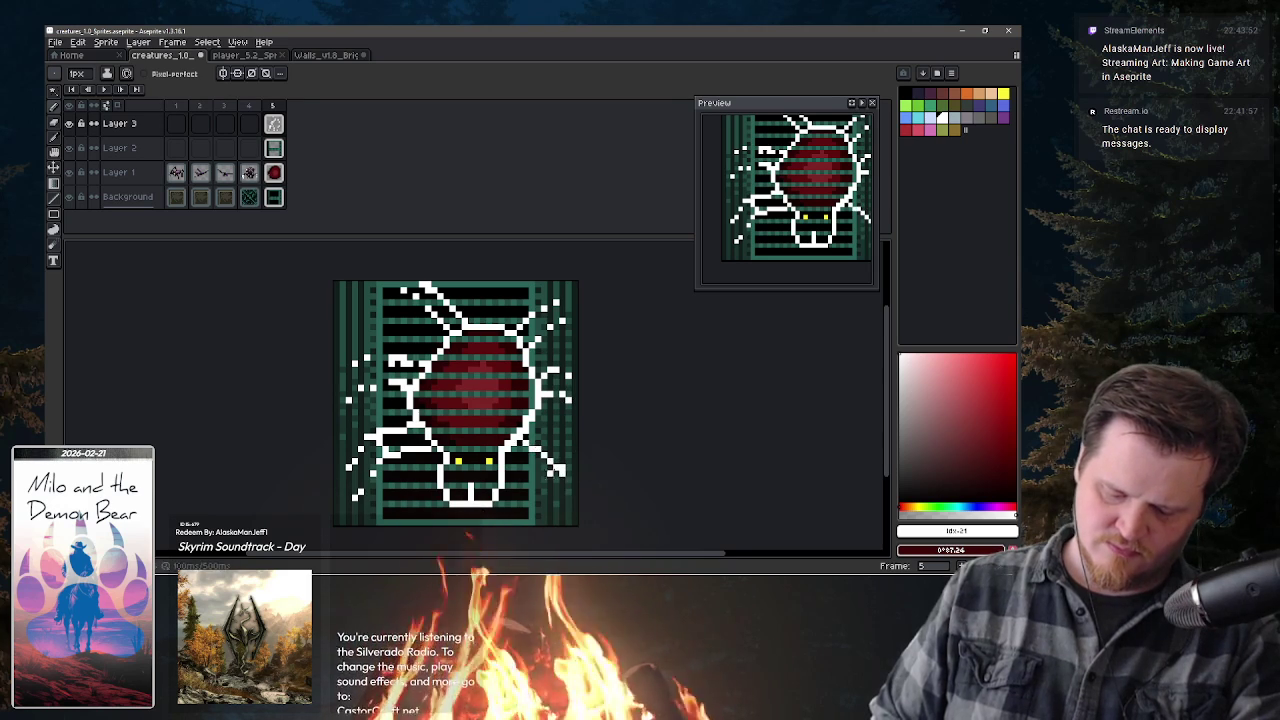
key(b)
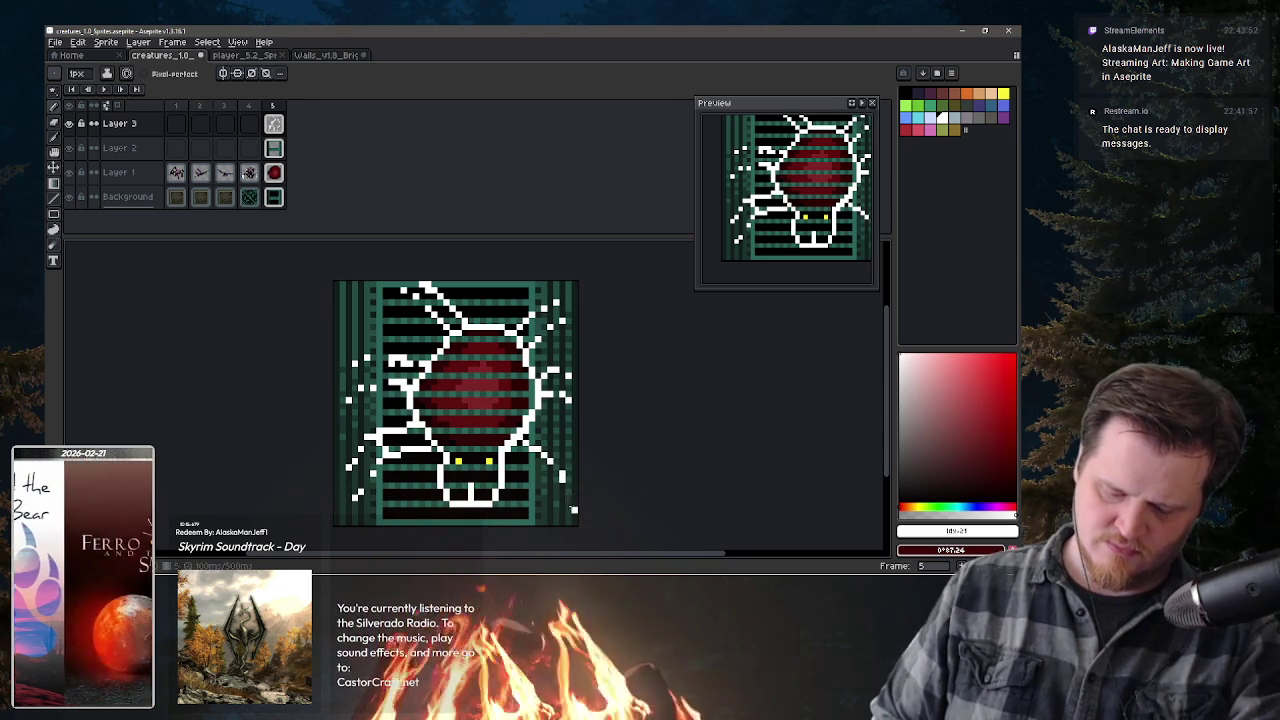
key(e)
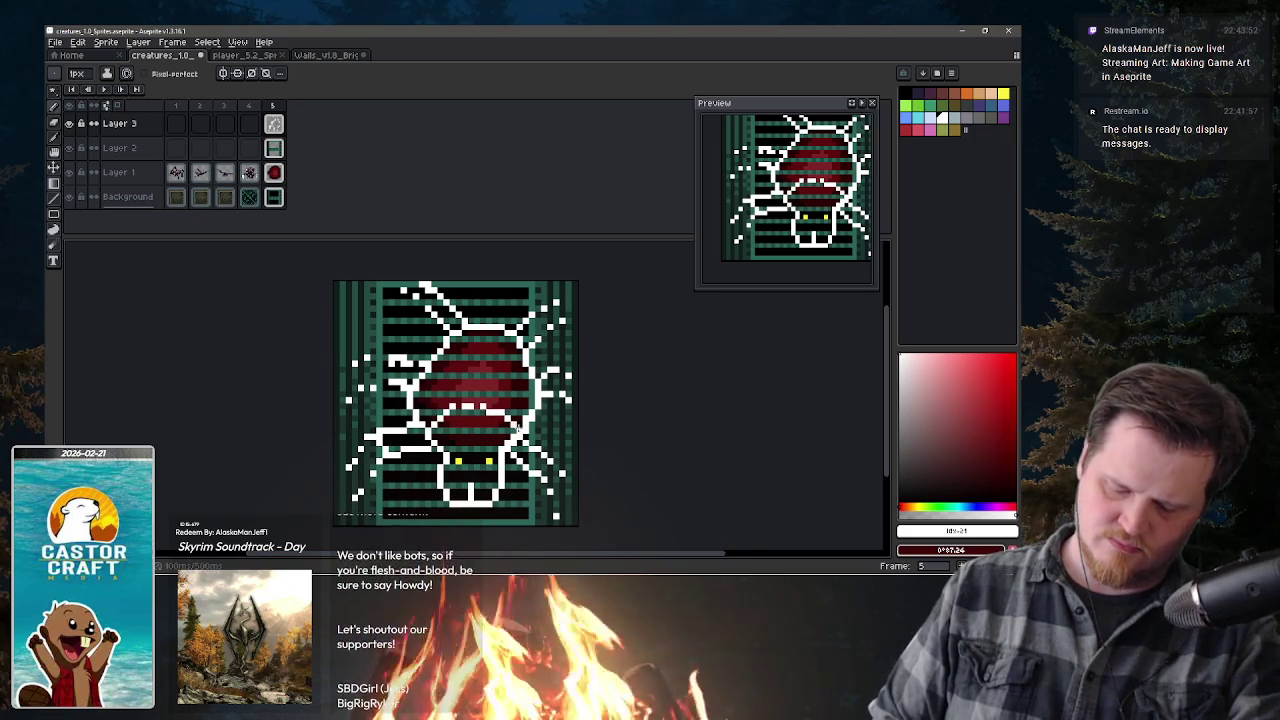
key(b)
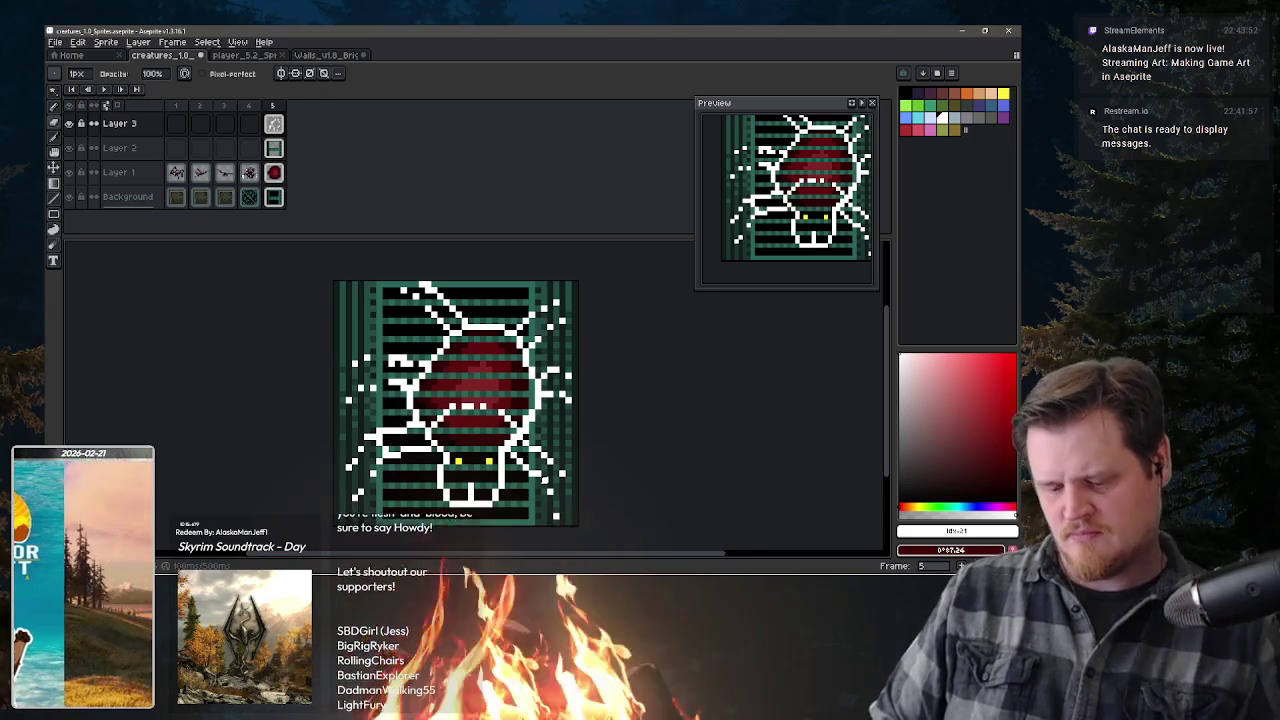
key(minus)
key(minus)
key(plus)
scroll(556, 546, up, 1)
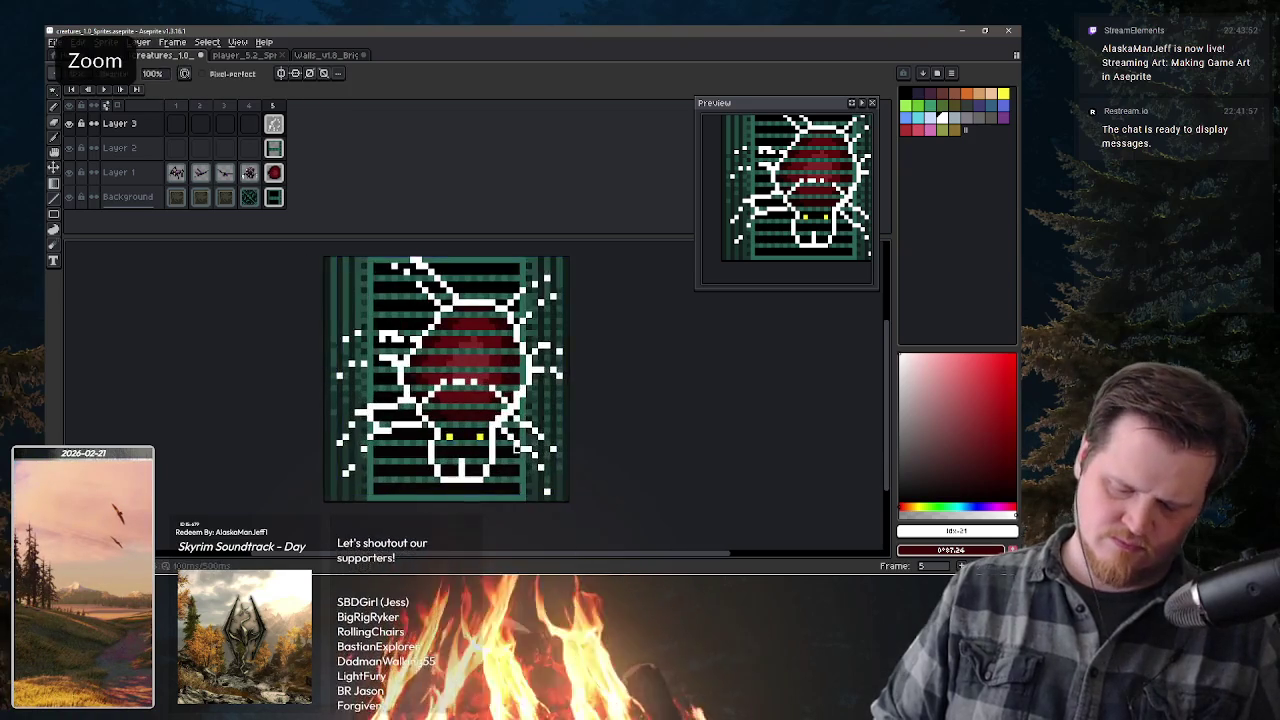
drag(556, 546, 580, 563)
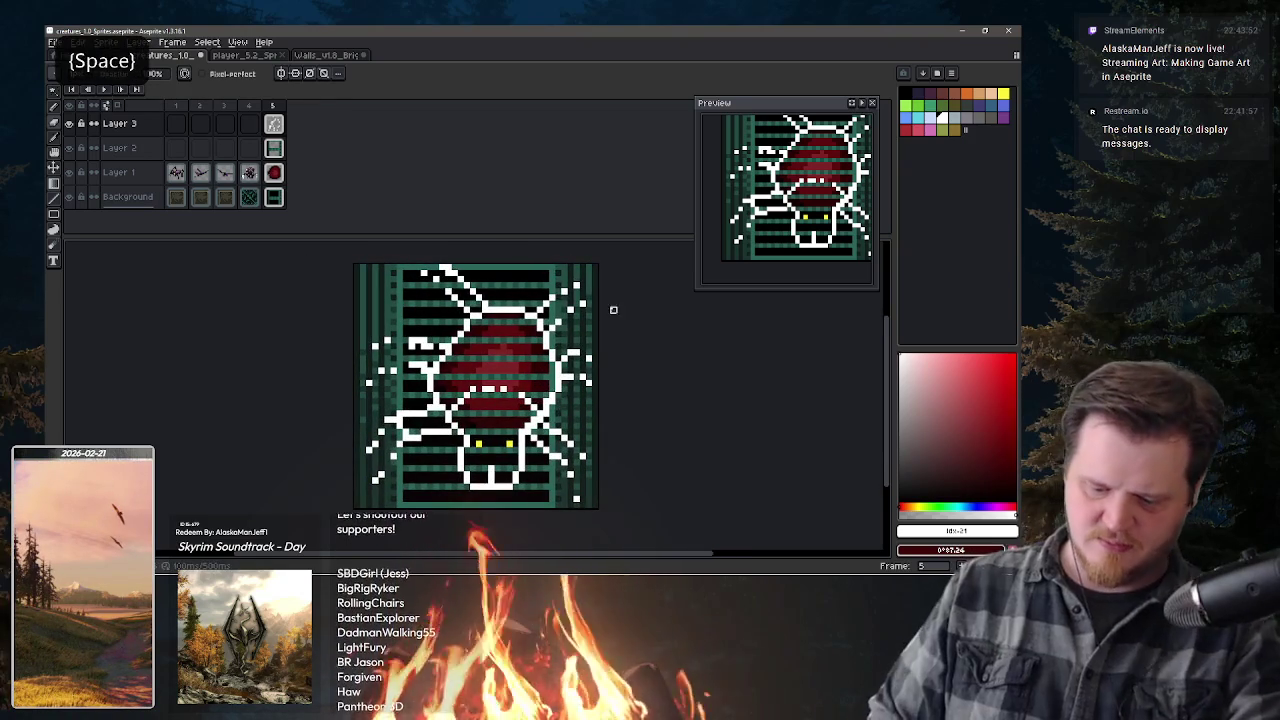
- Pick a blue palette swatch, test a short blue stroke on the beetle's right side, then undo it
key(w)
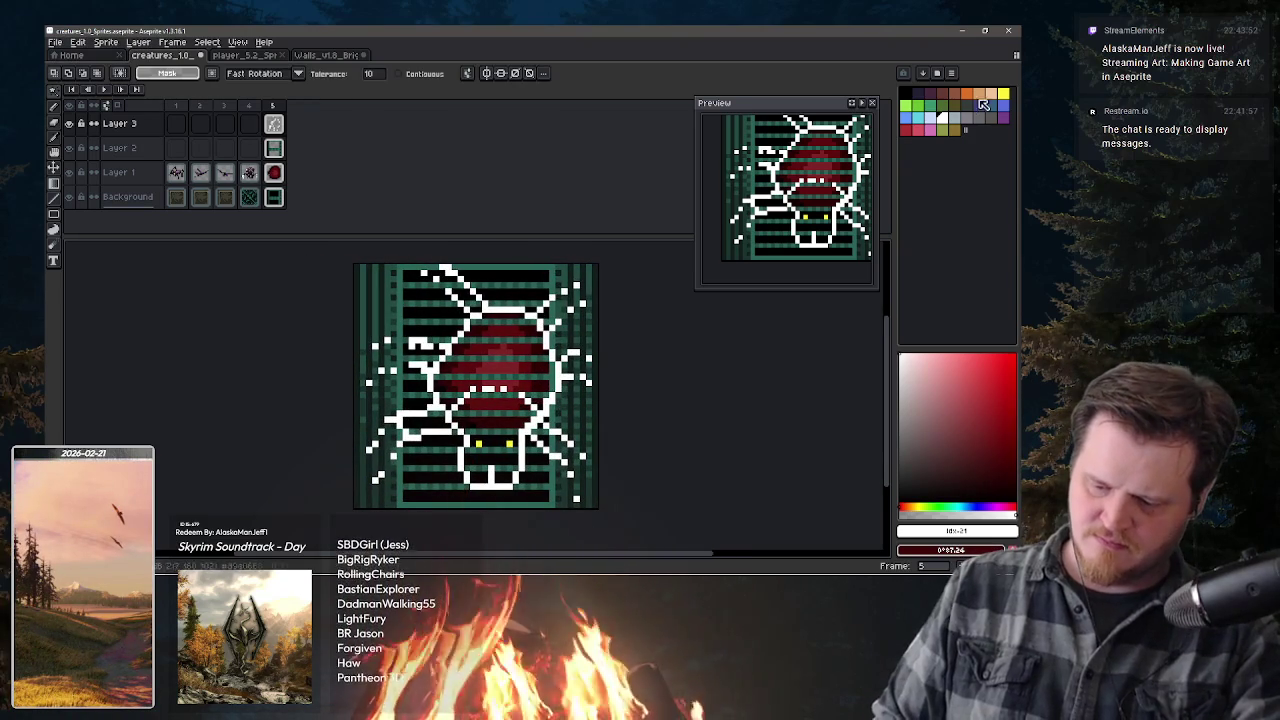
key(b)
key(x)
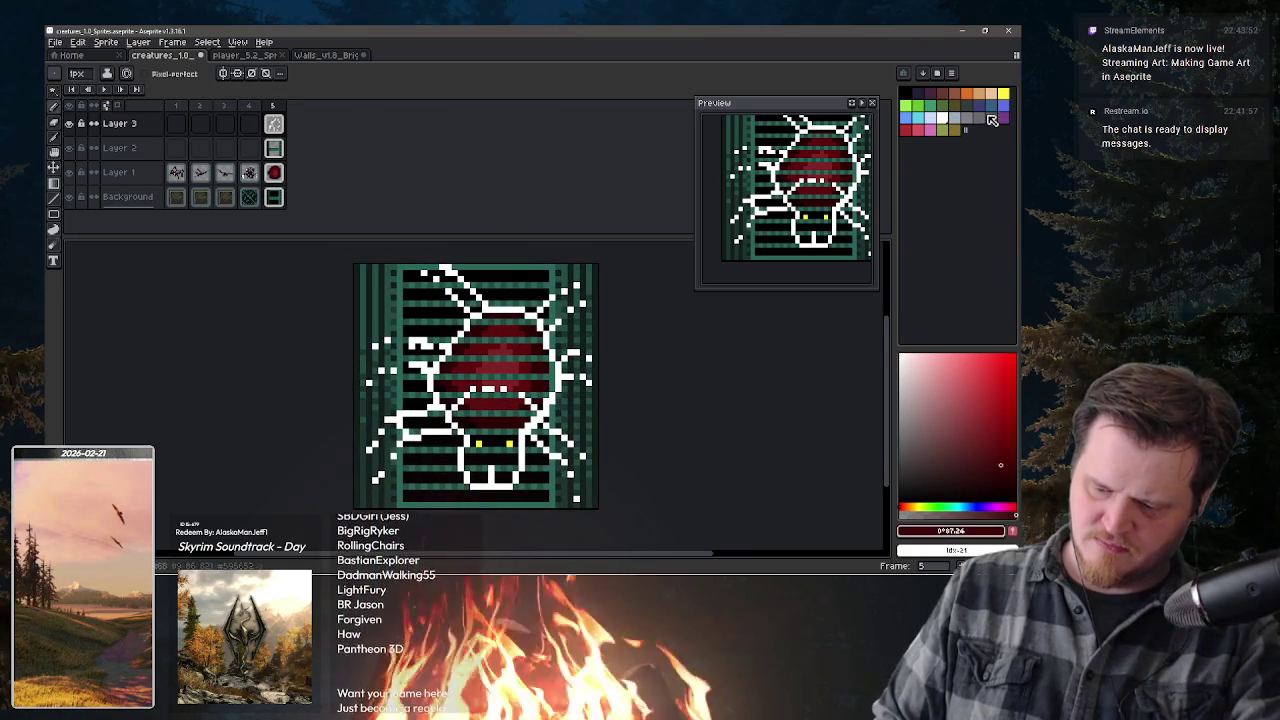
click(1006, 112)
drag(565, 382, 576, 382)
click(575, 372)
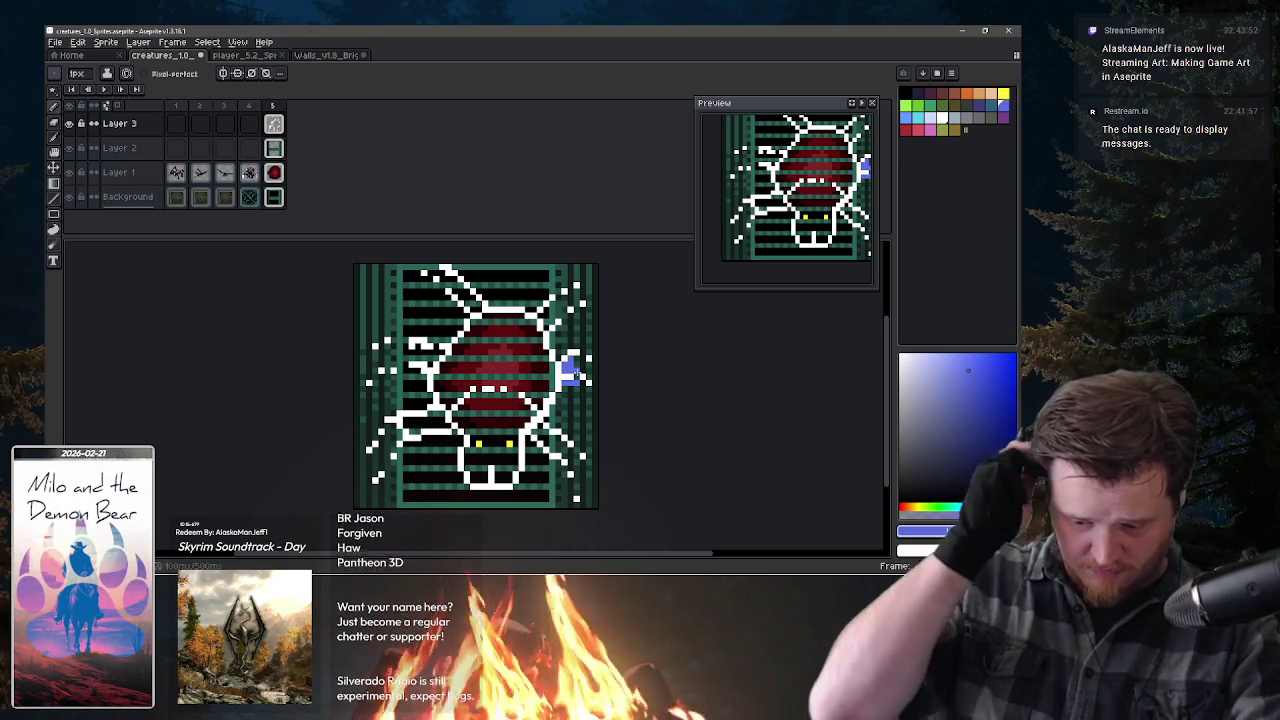
key(ctrl+z)
key(ctrl+z)
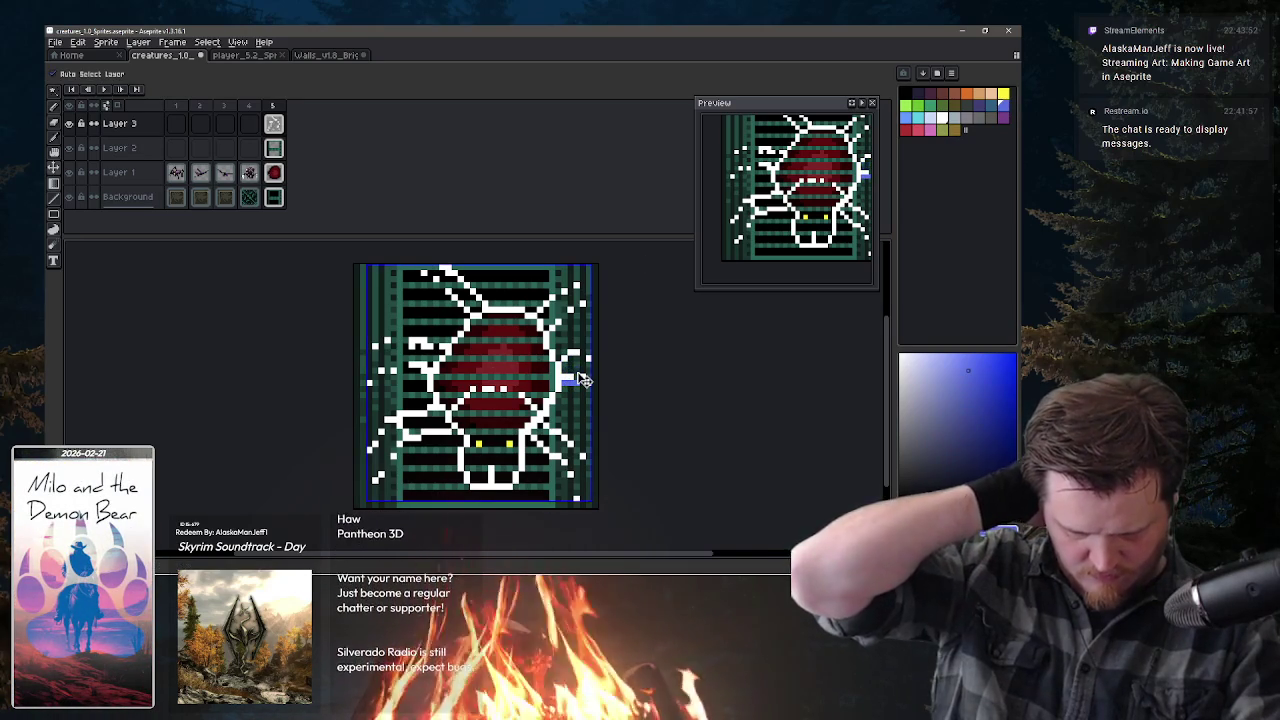
- Erase the stray white pixels near the bottom of the sprite
key(b)
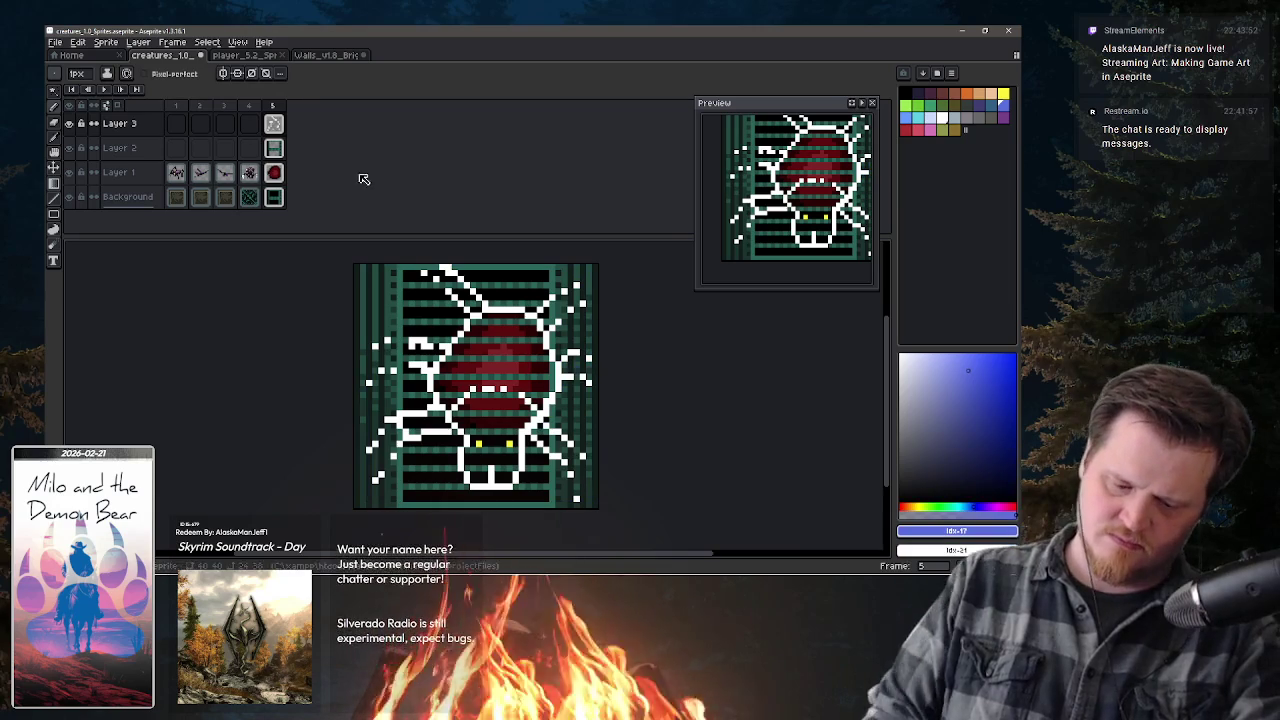
key(e)
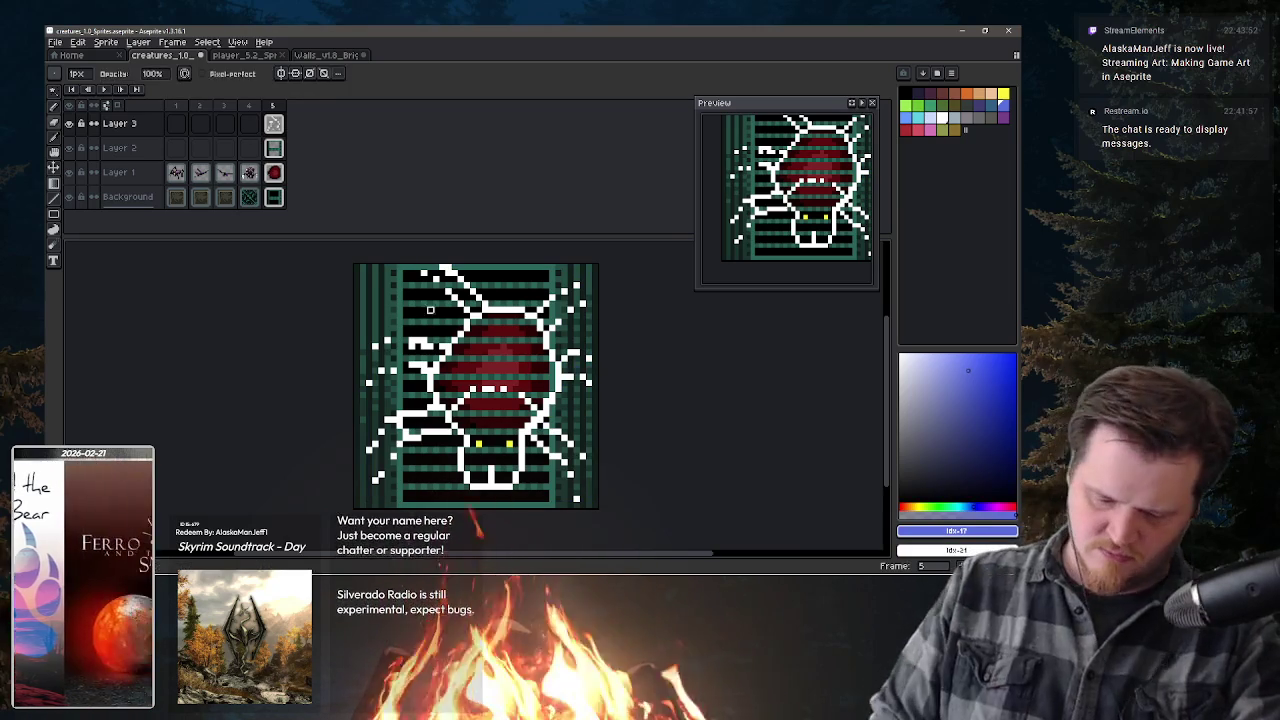
click(434, 396)
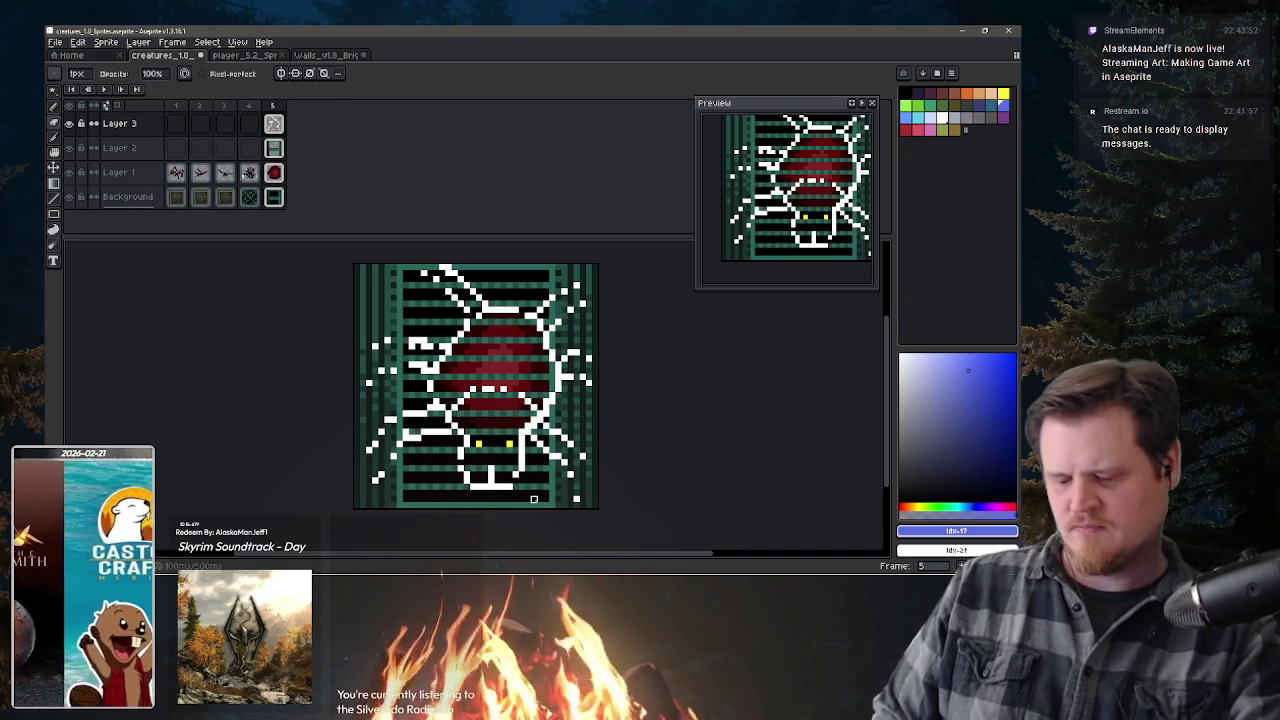
key(e)
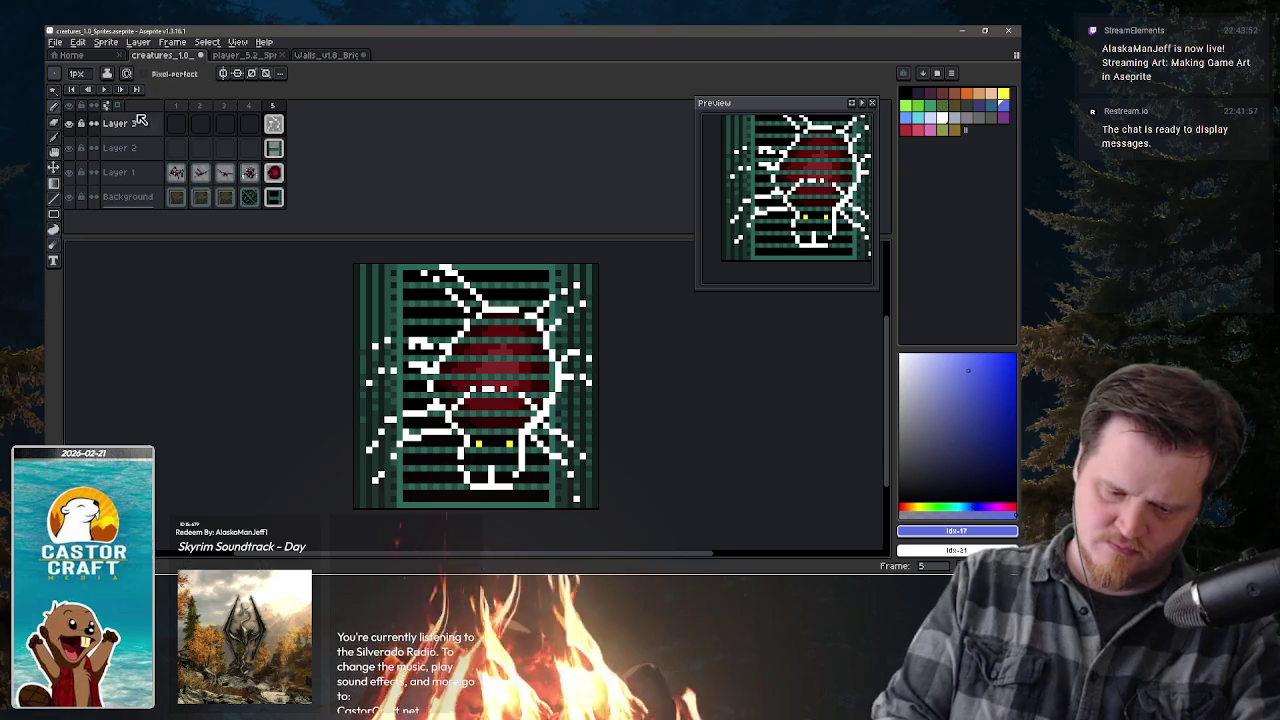
double_click(140, 123)
- Lower Layer 3's opacity to 27% and move it below Layer 2
drag(528, 335, 542, 354)
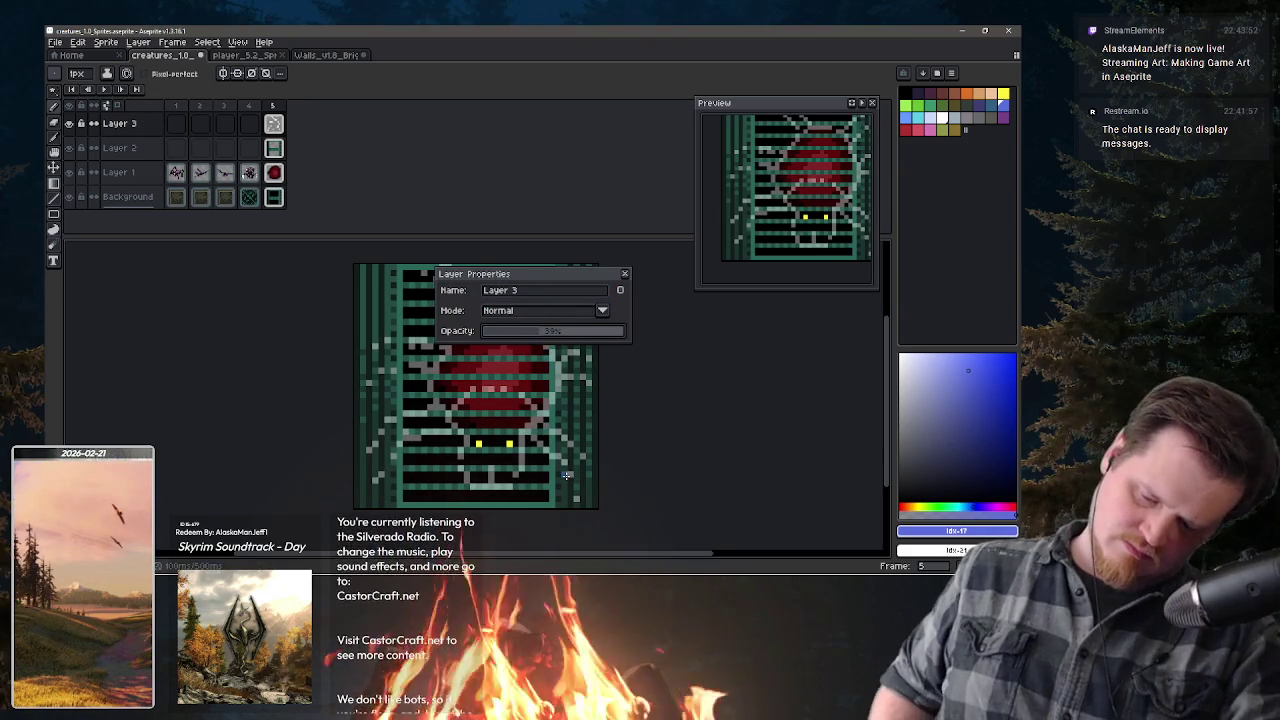
click(624, 273)
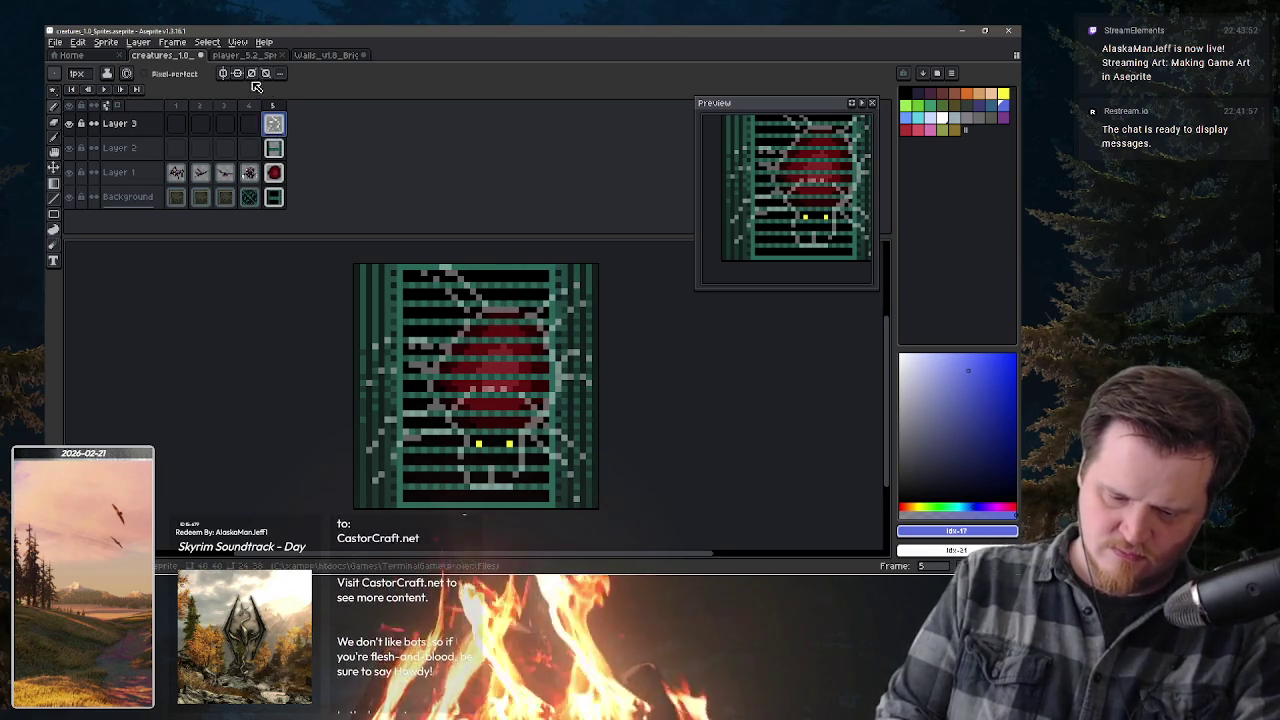
drag(160, 130, 151, 172)
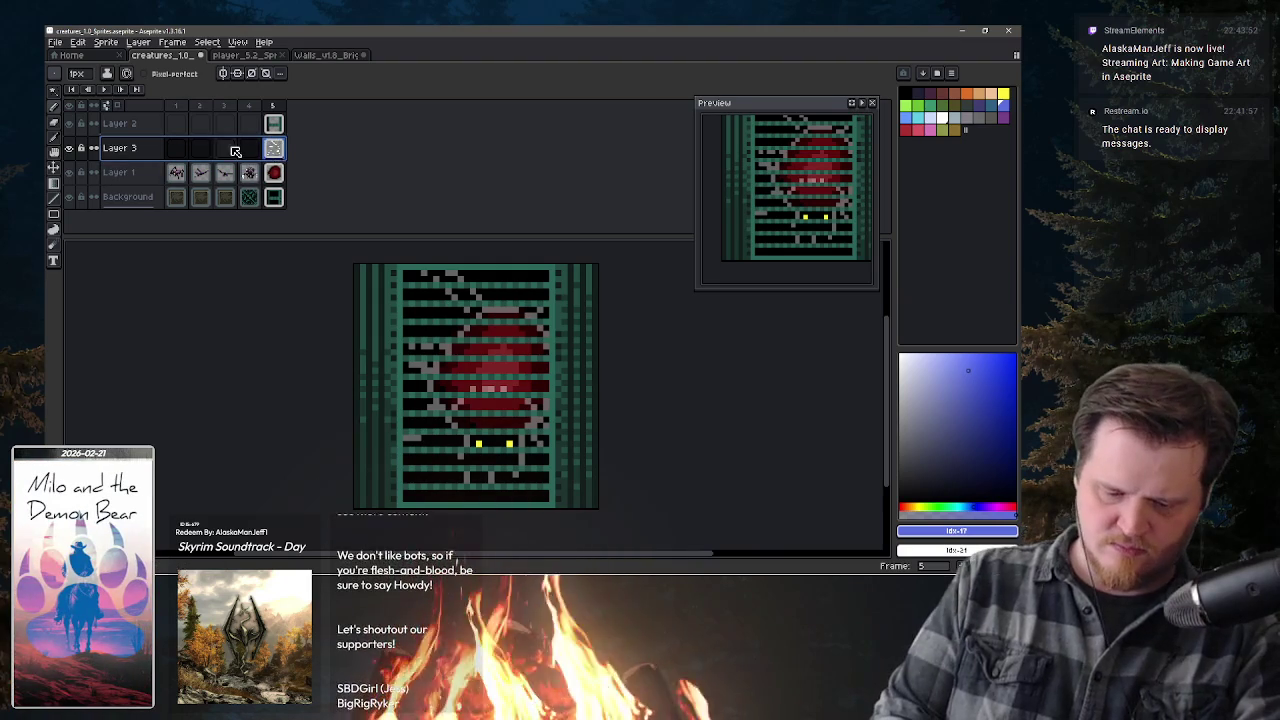
- Restore Layer 3's opacity to 100%, add a short blue test stroke, and select Layer 1
double_click(141, 147)
drag(571, 330, 650, 332)
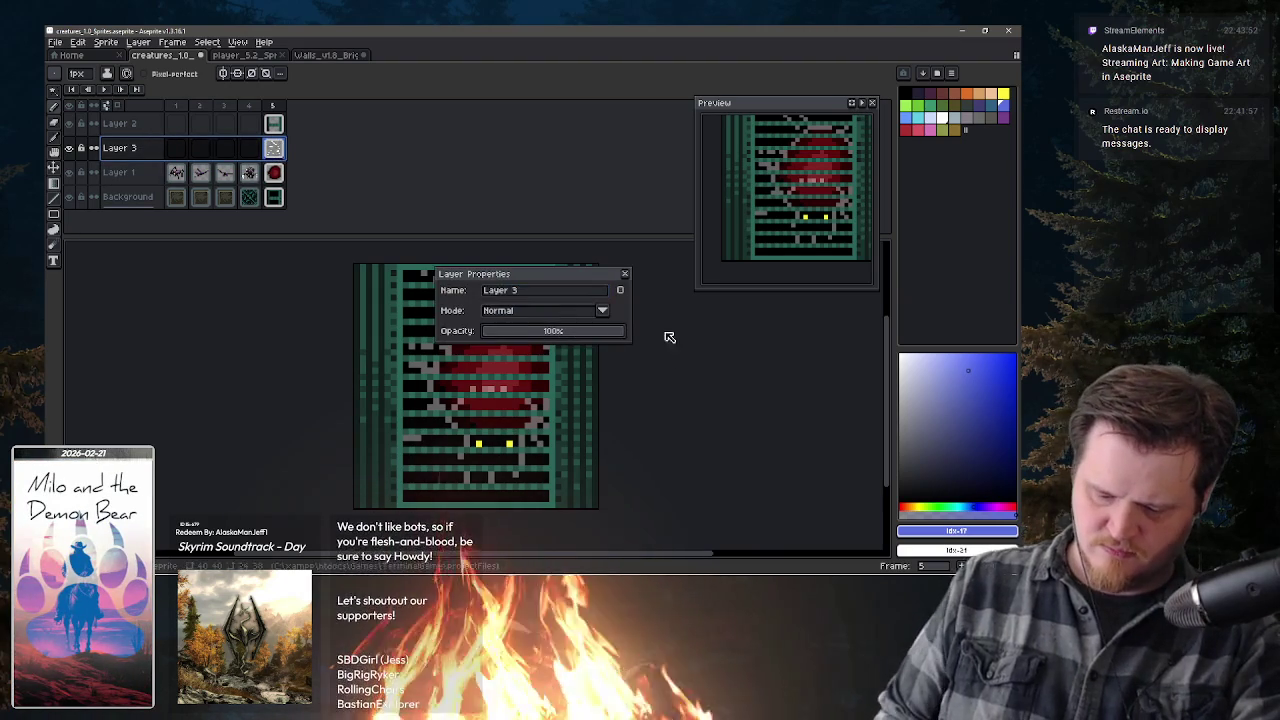
click(626, 276)
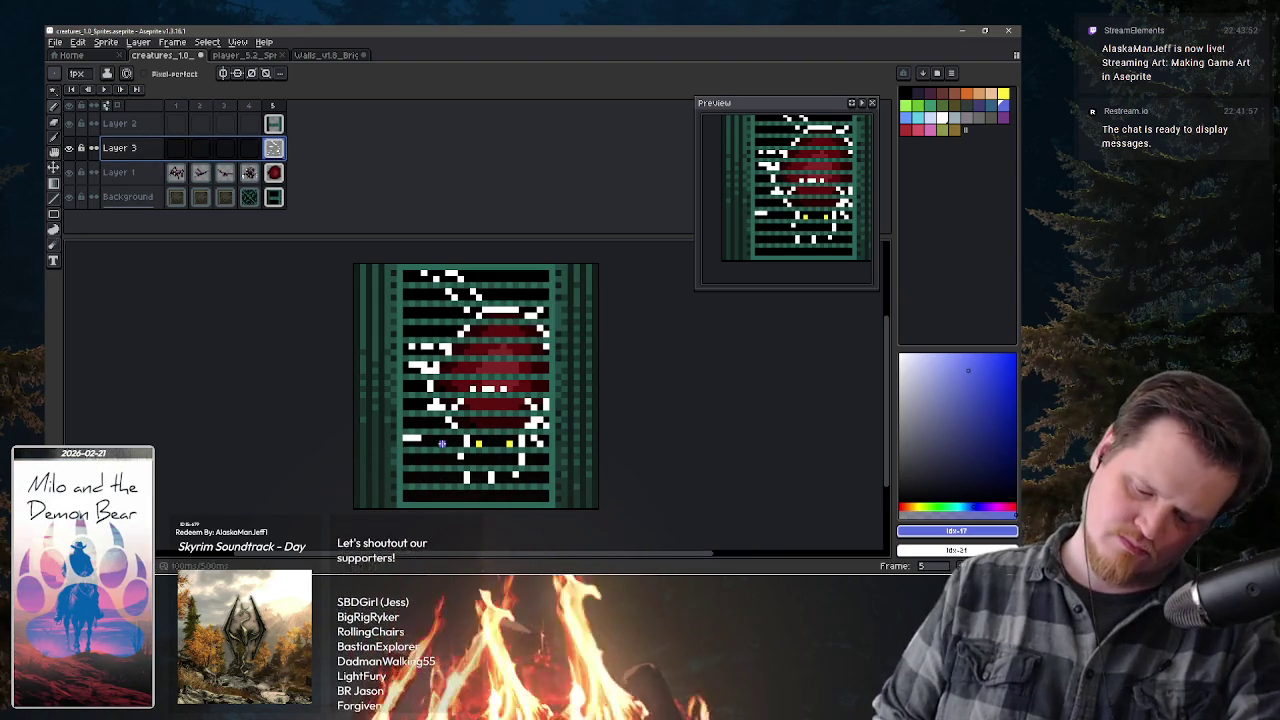
drag(460, 438, 446, 438)
click(442, 426)
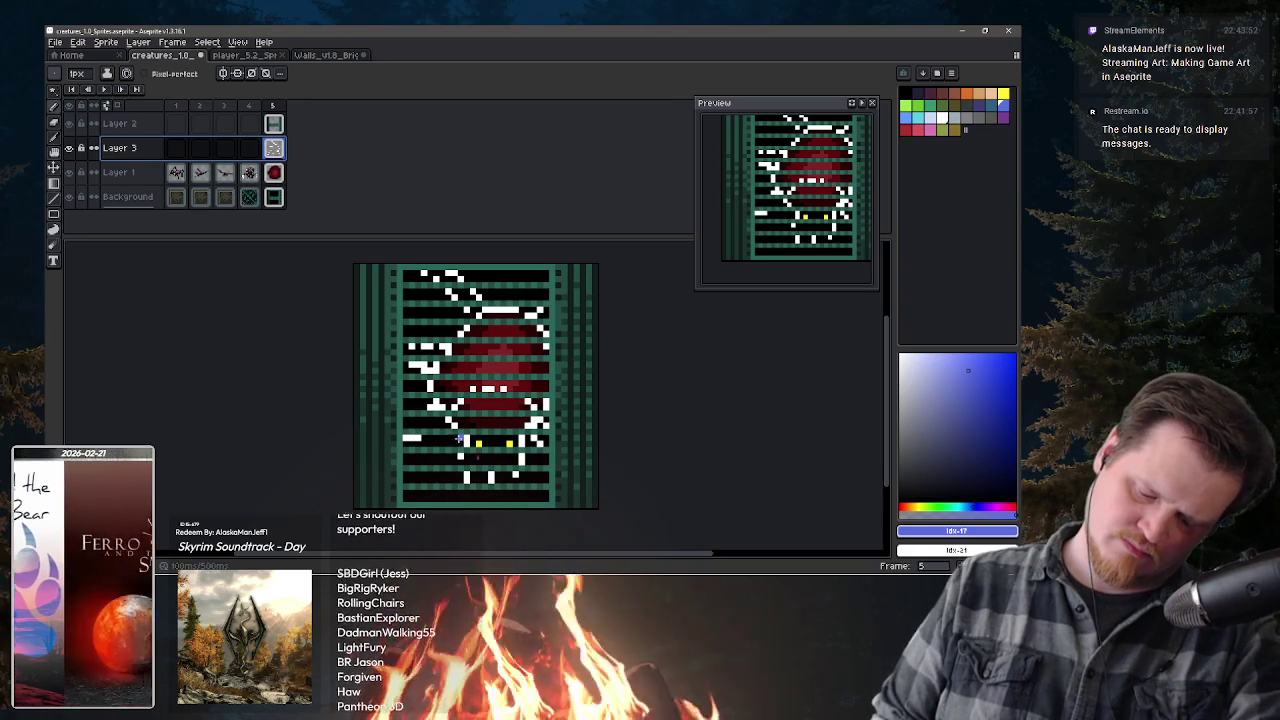
click(119, 172)
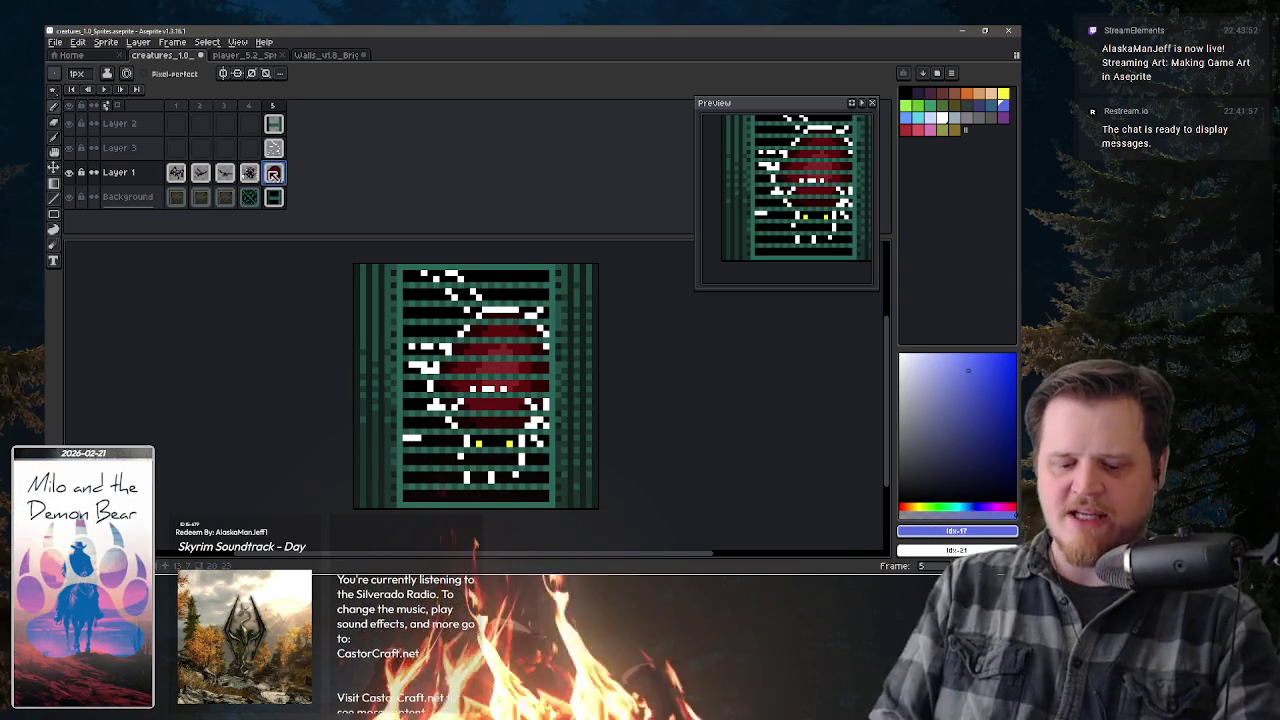
- Open Hue/Saturation (Ctrl+U) on frame 5's red creature
key(ctrl+u)
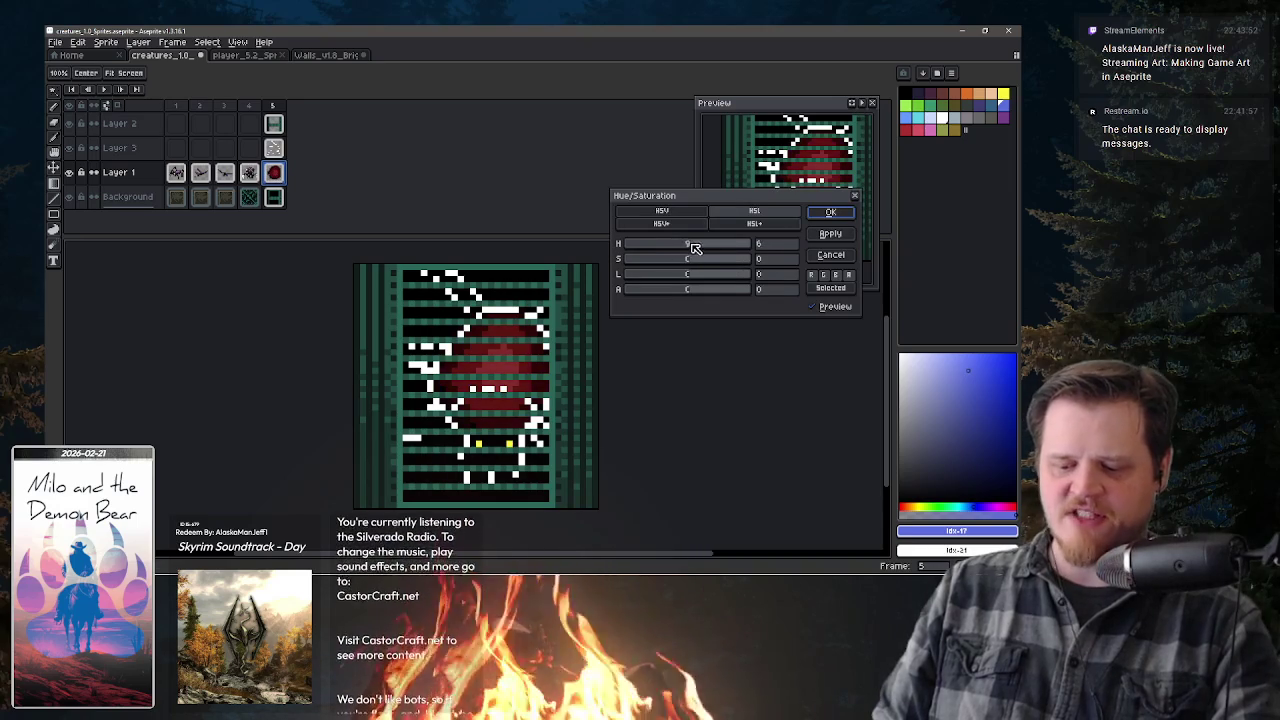
- Preview a brown hue of 21 on the creature, then cancel to keep the original red
drag(695, 248, 700, 248)
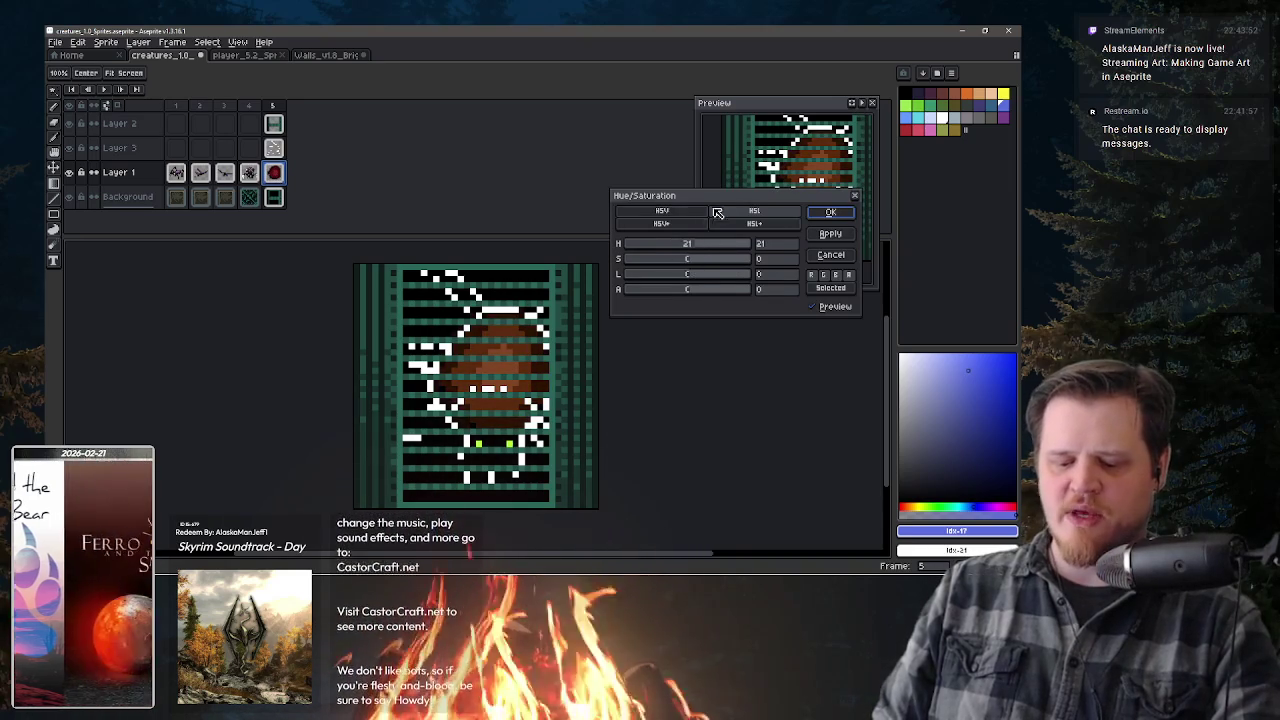
click(829, 255)
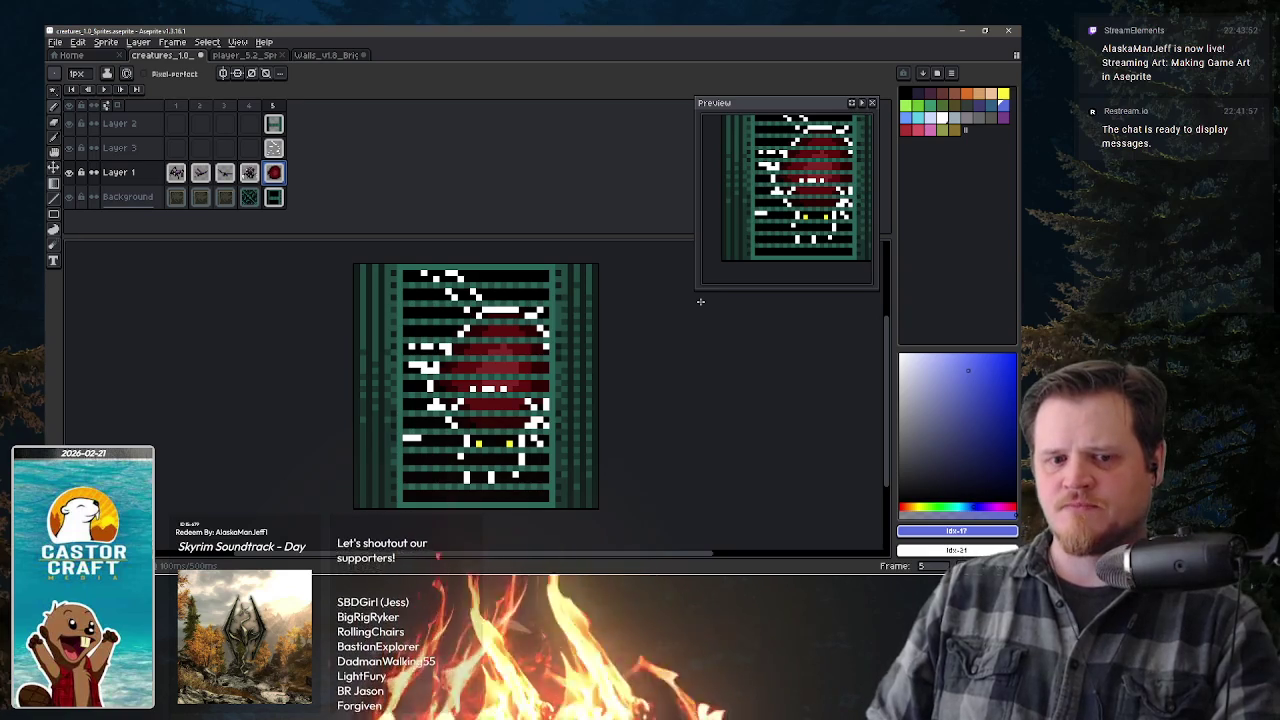
click(435, 337)
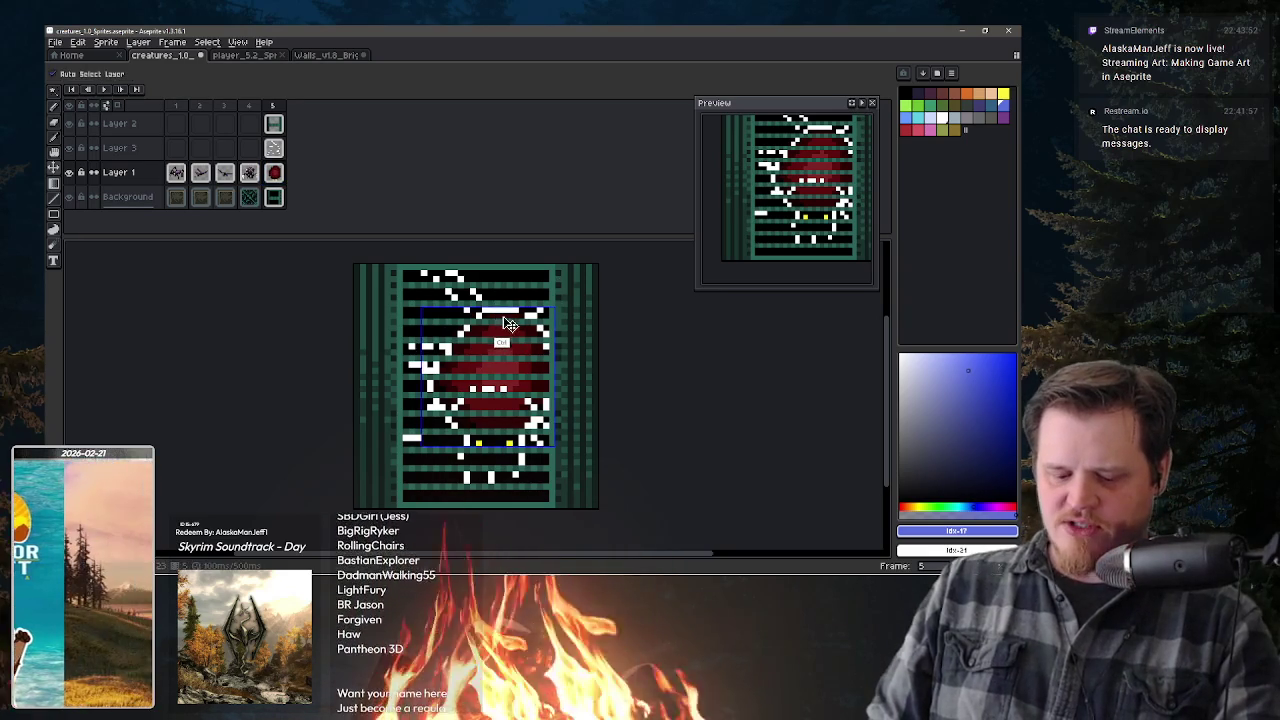
- Undo frame 5's last white stroke, then toggle Layers 2 and 3 off and back on
key(ctrl+z)
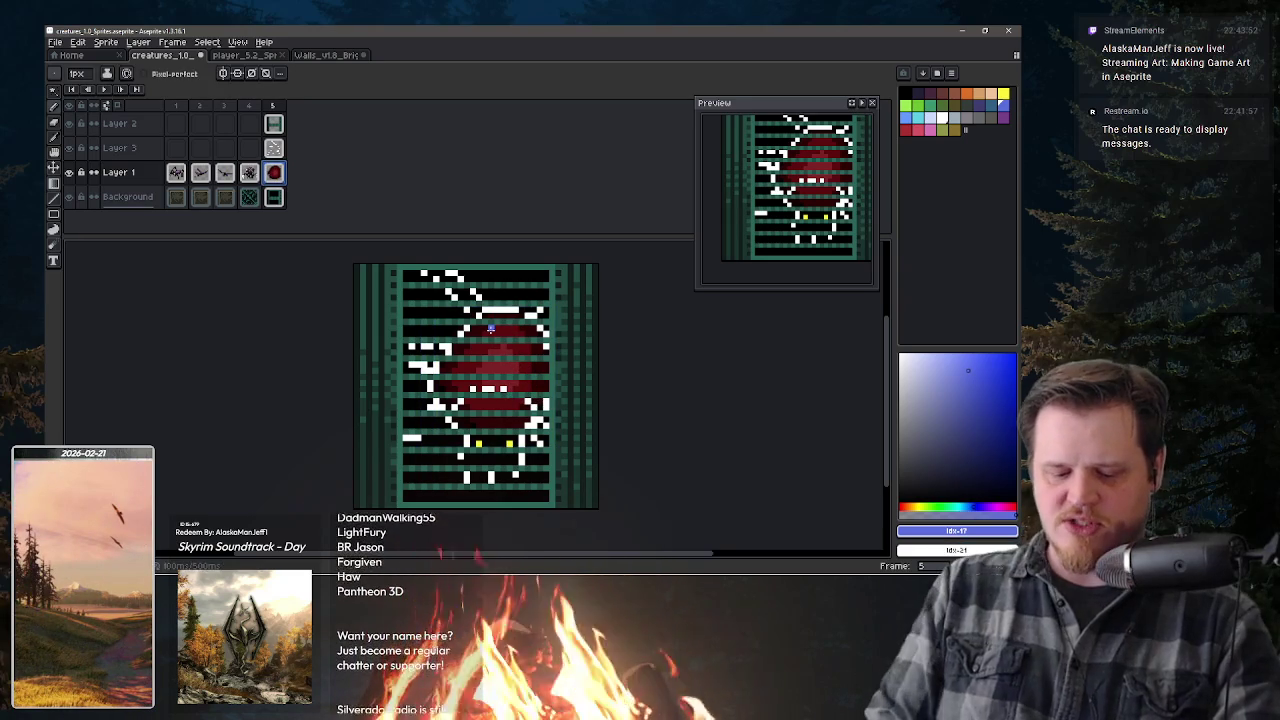
key(ctrl+z)
key(ctrl+y)
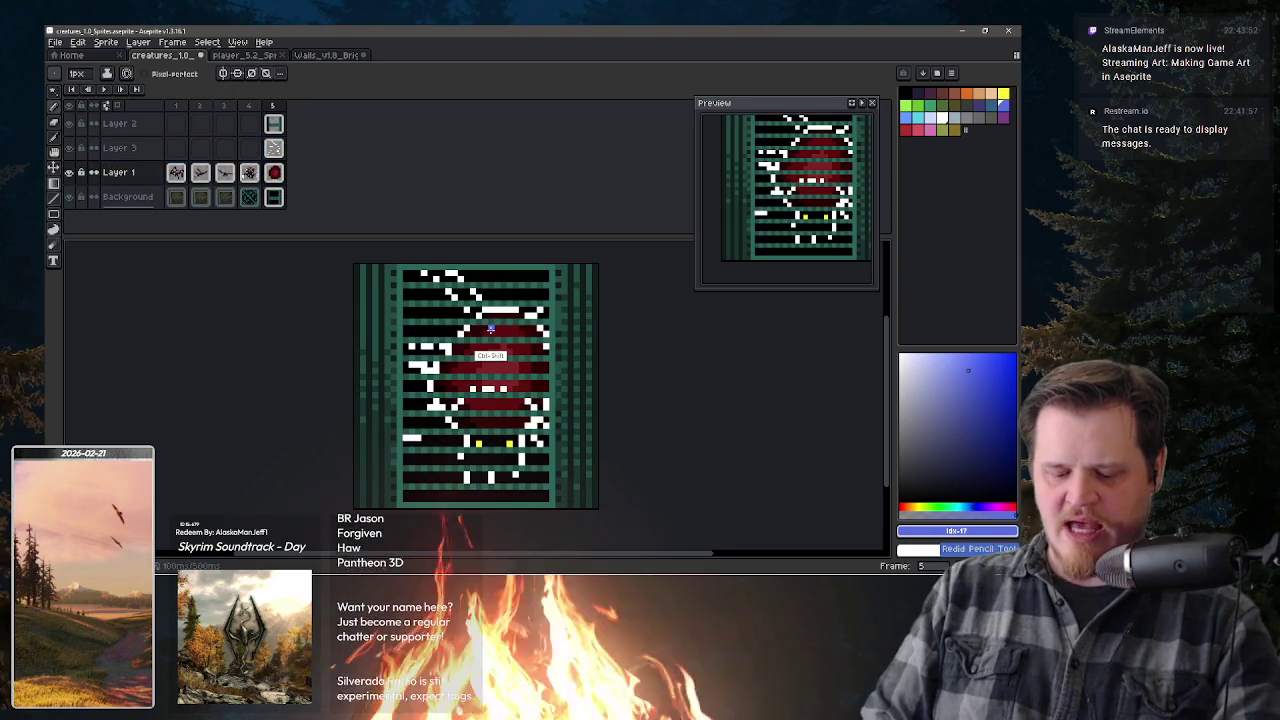
key(ctrl+z)
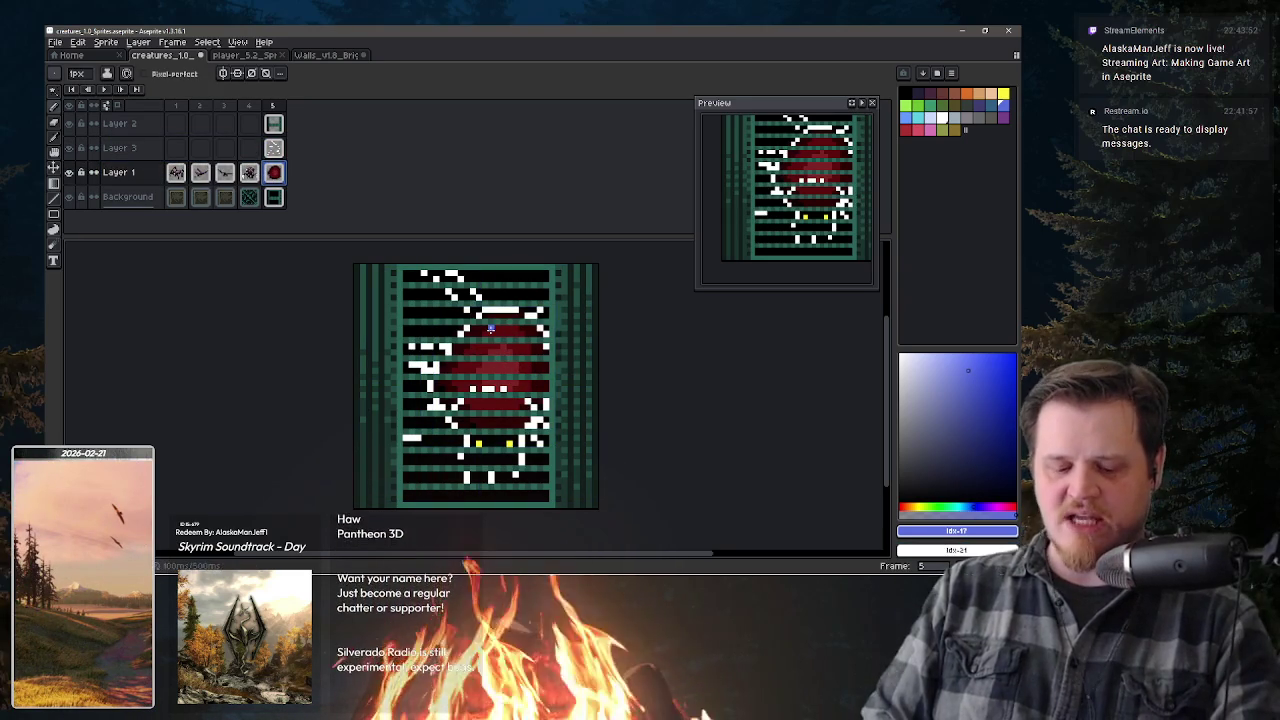
key(ctrl+z)
key(ctrl+z)
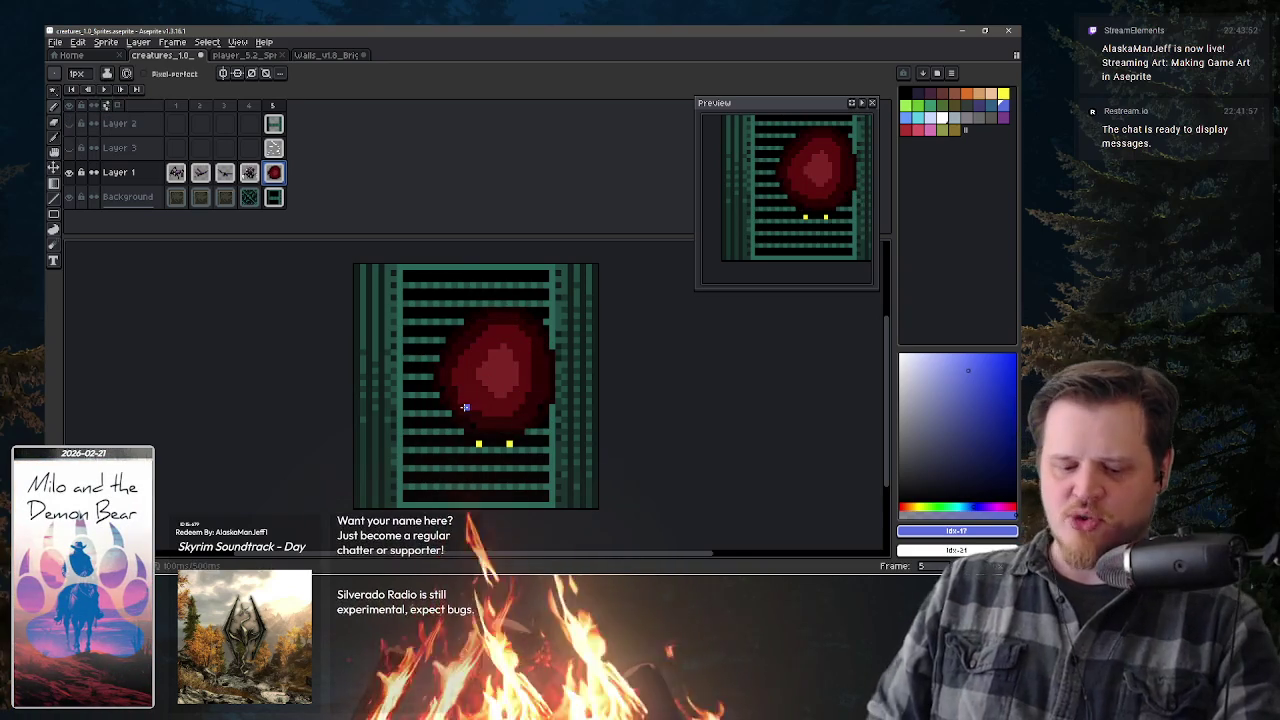
click(76, 146)
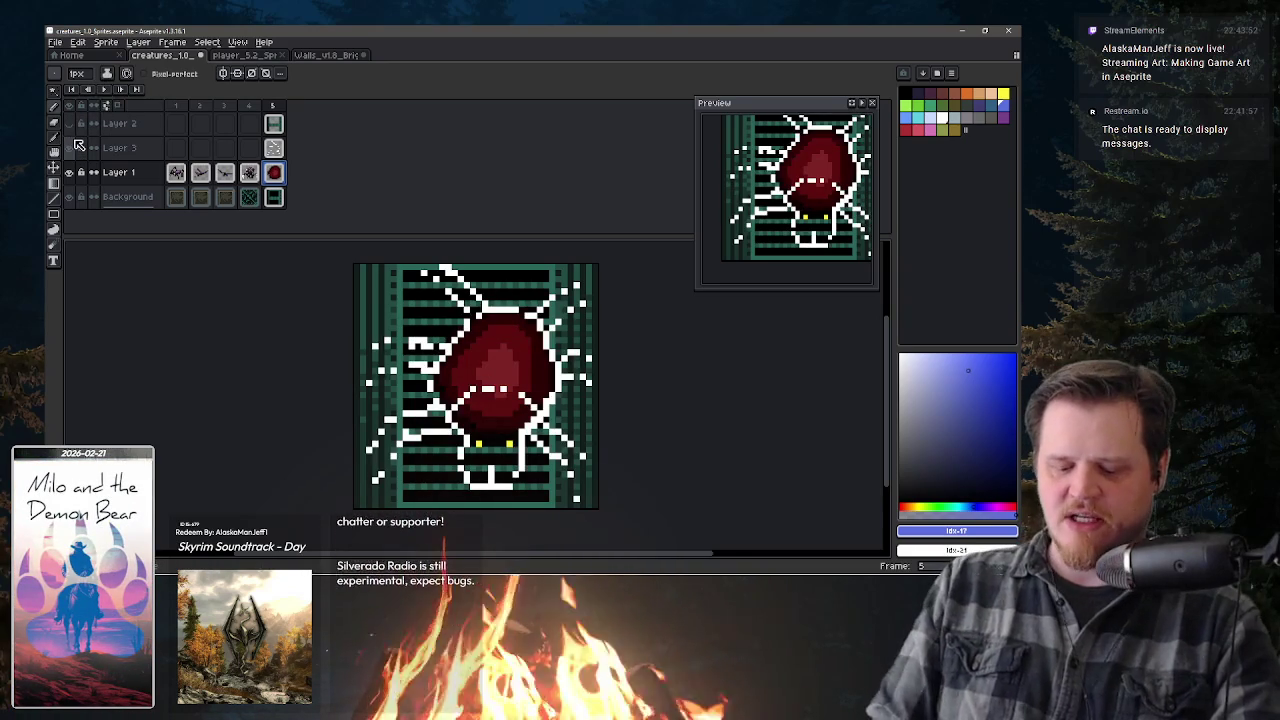
click(78, 132)
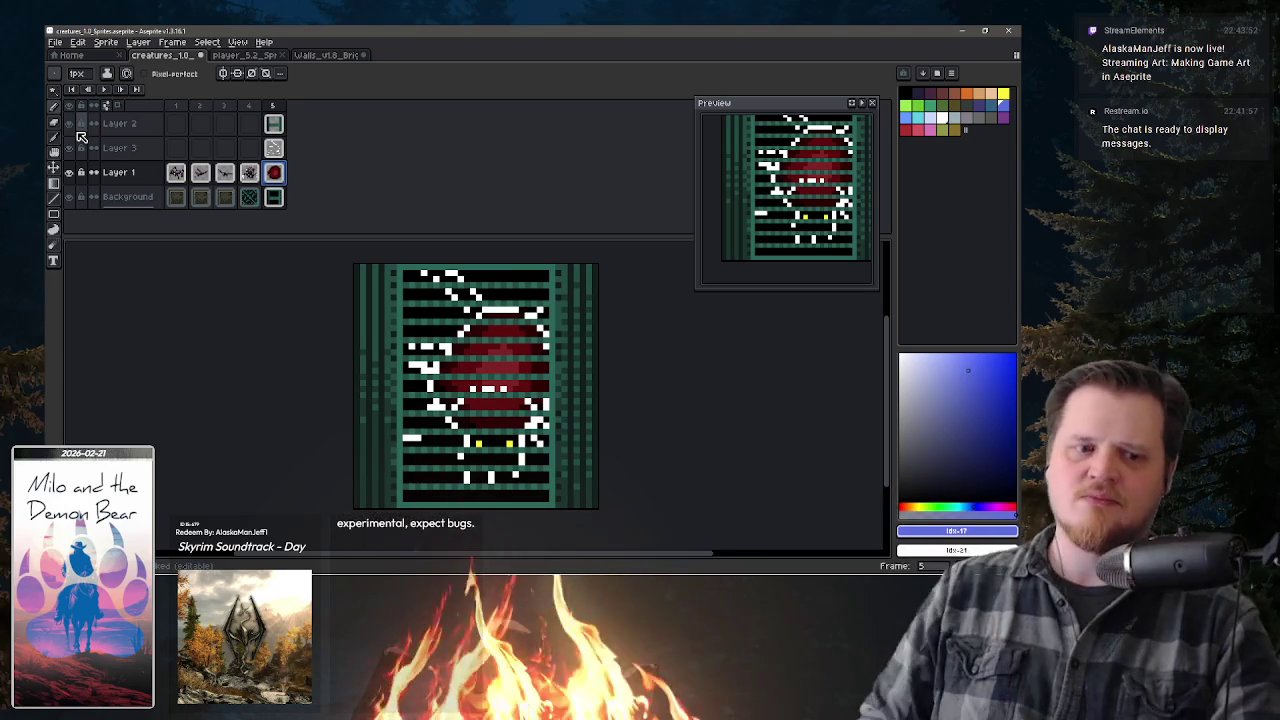
key(v)
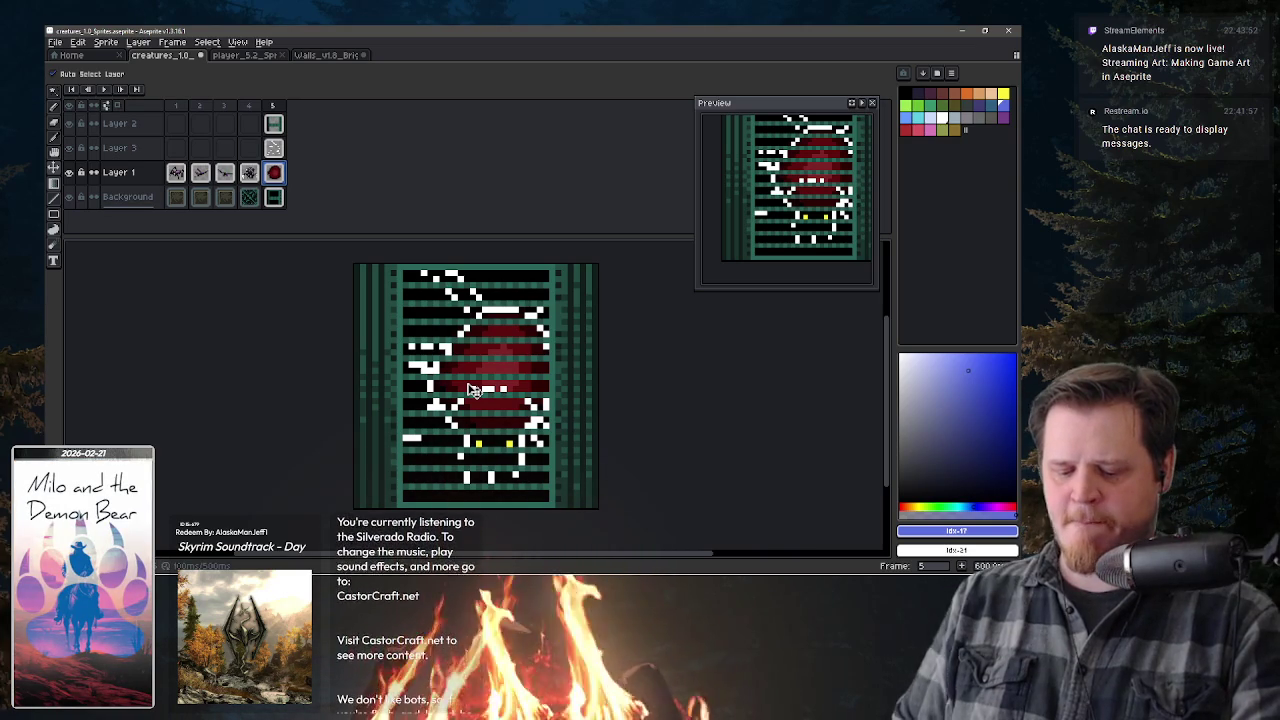
- On Layer 1, take the creature's dark red as drawing colour and undo two strokes
key(b)
key(alt+Up)
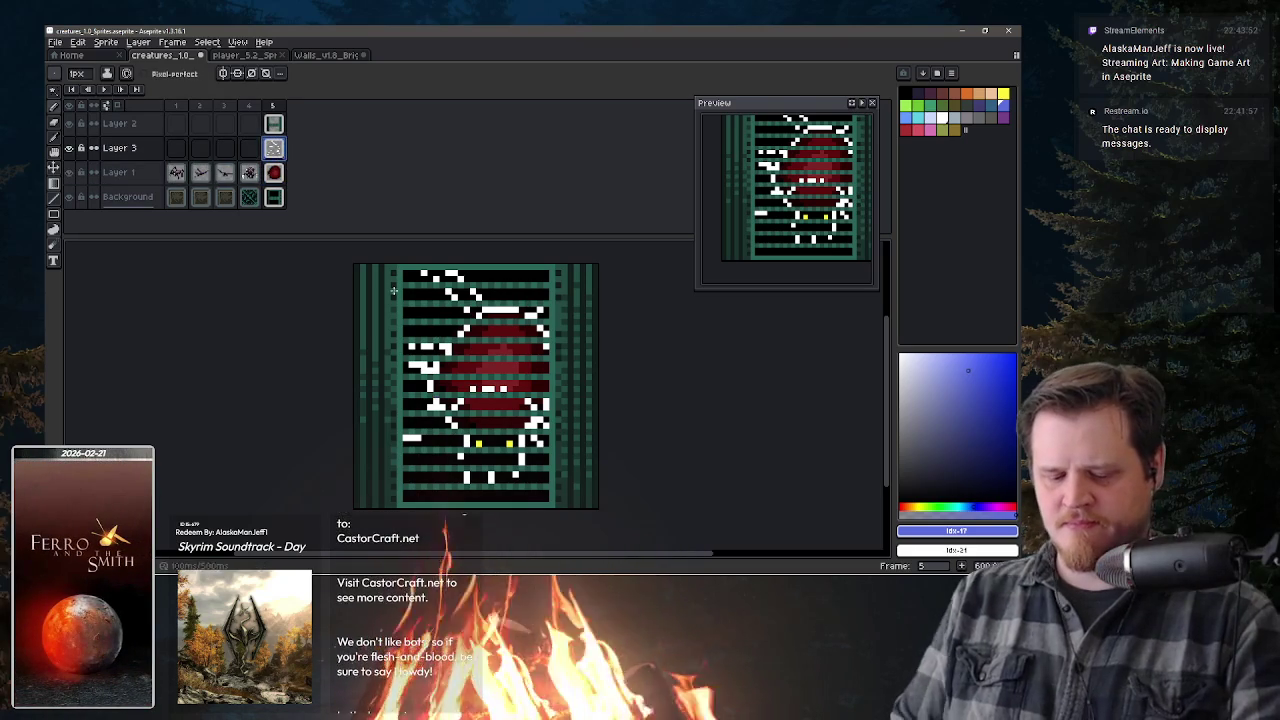
click(274, 172)
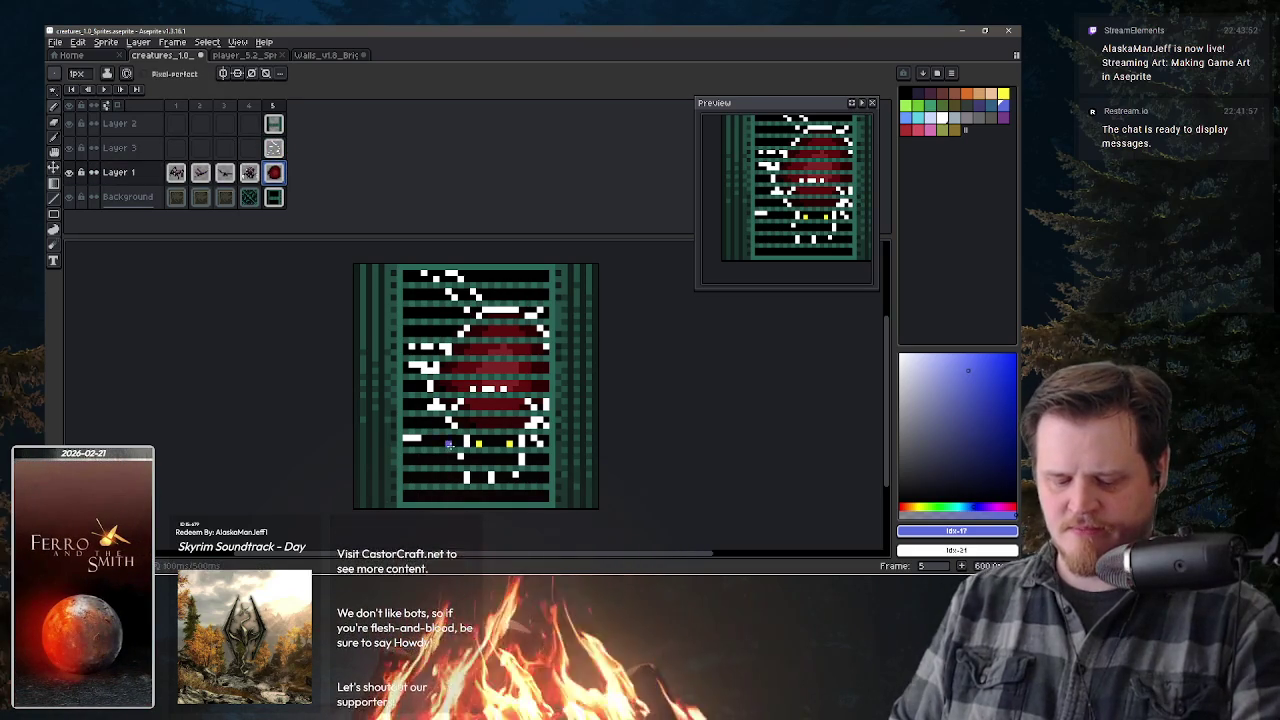
alt+click(452, 441)
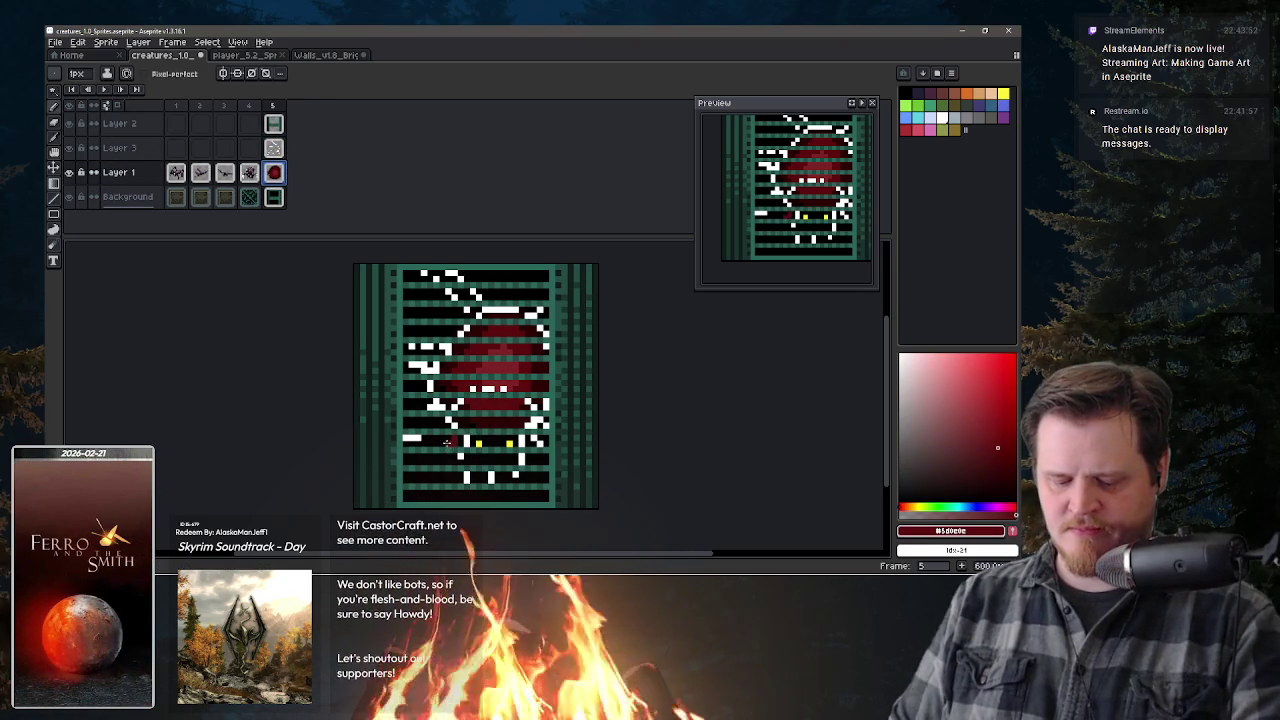
key(ctrl+z)
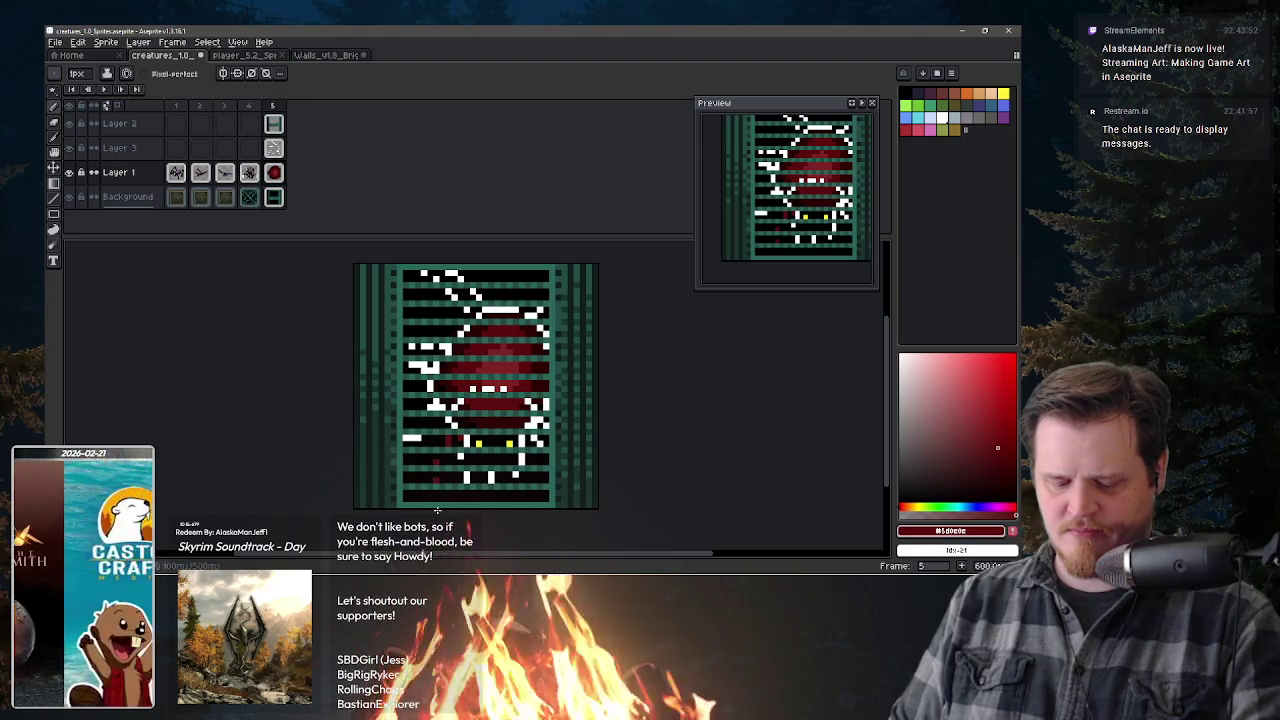
key(ctrl+z)
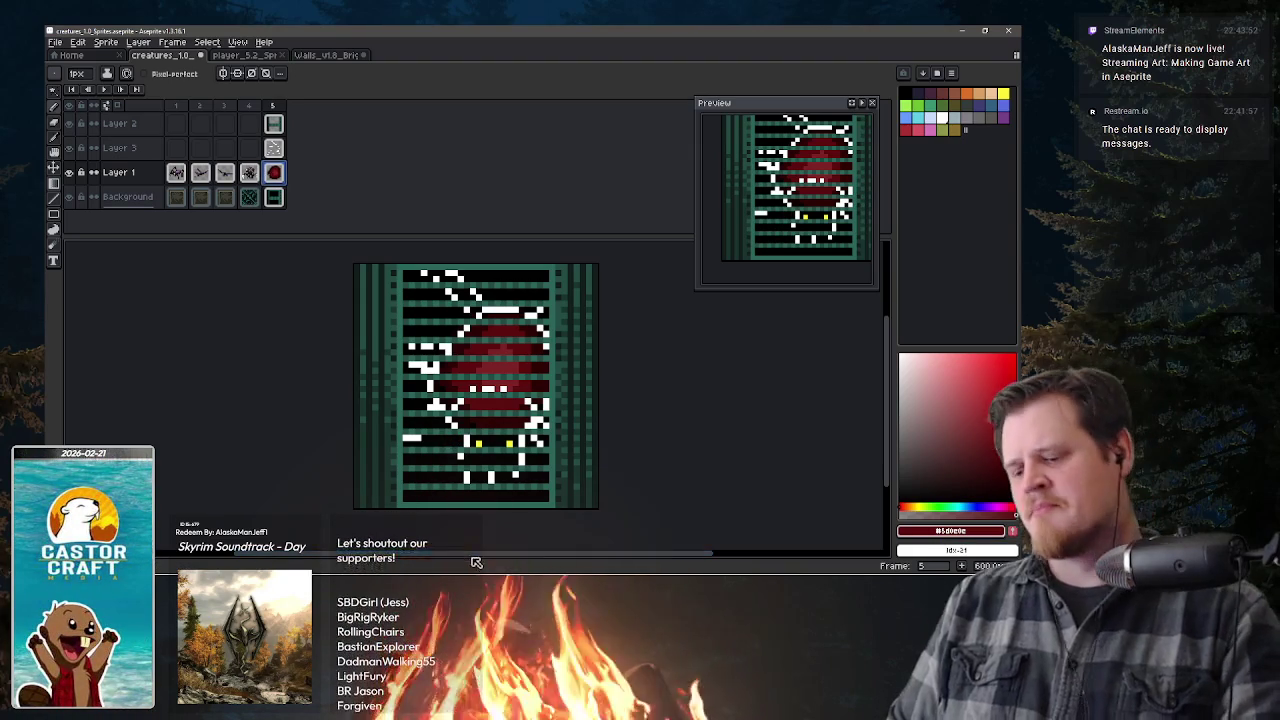
- Zoom out to centre the sprite, hide the white web overlay, and go to frame 1
key(minus)
key(minus)
key(minus)
key(minus)
drag(549, 467, 580, 403)
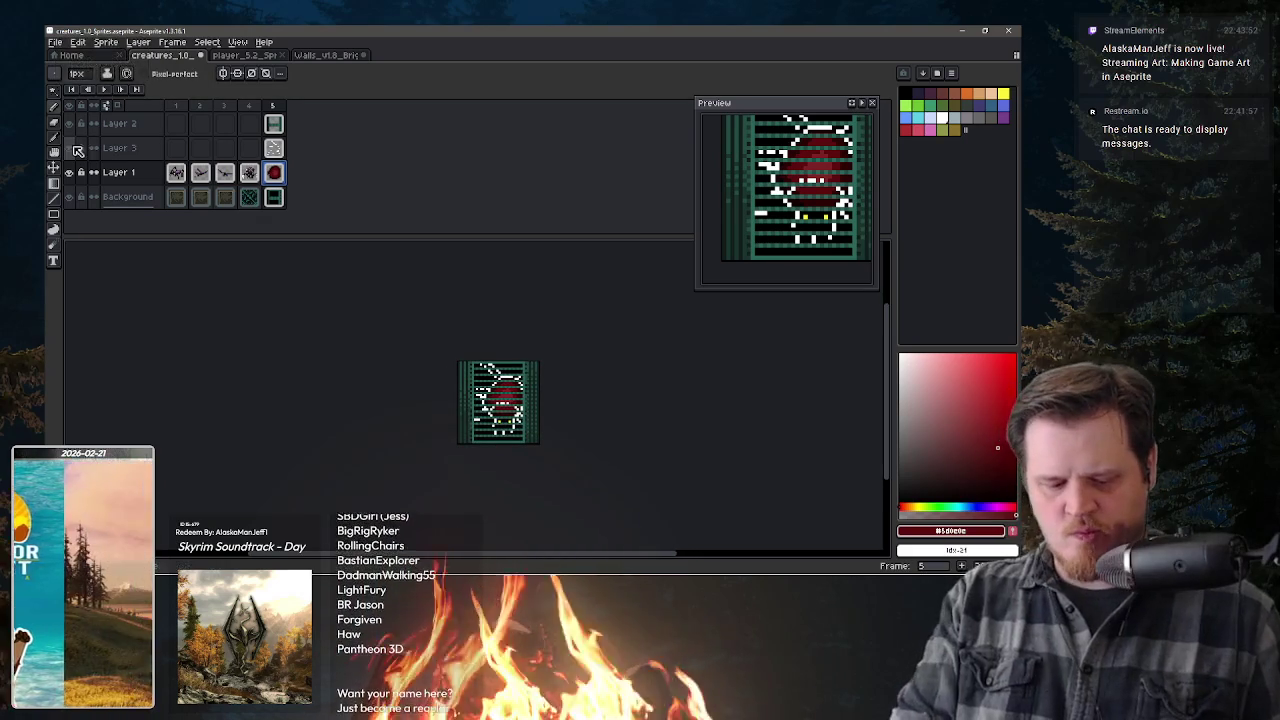
key(ctrl+z)
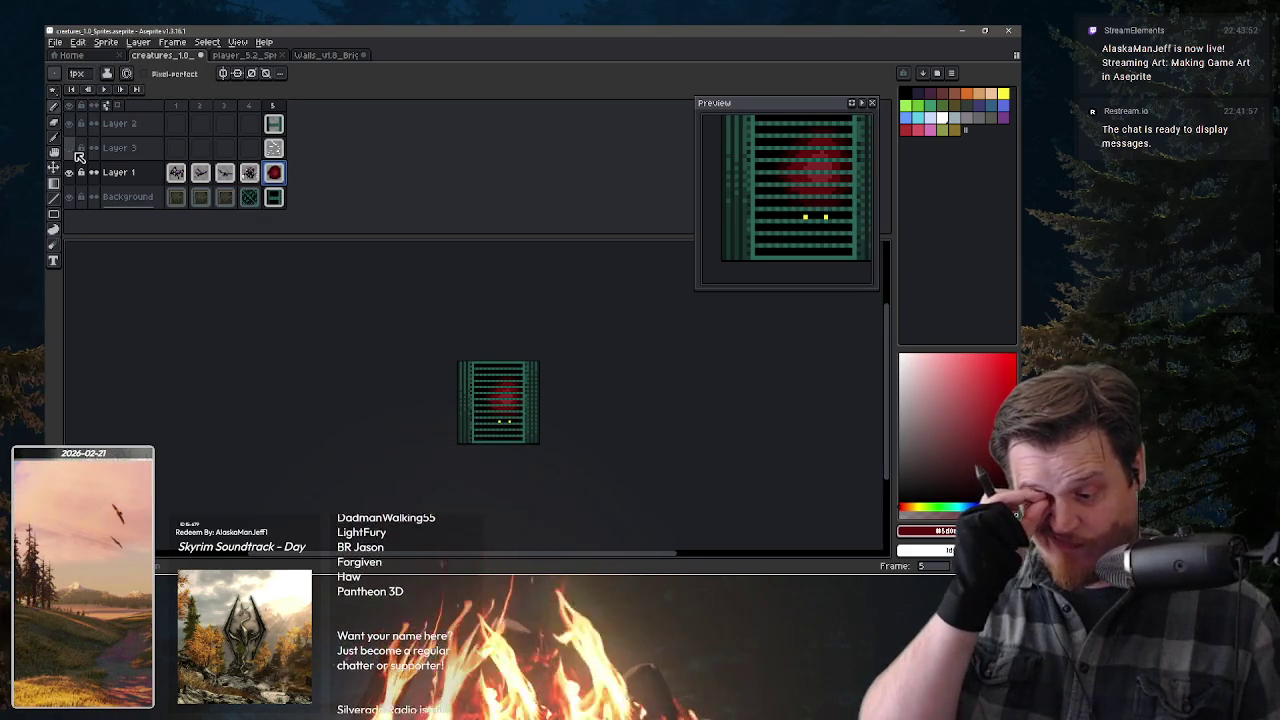
click(176, 172)
scroll(497, 410, up, 3)
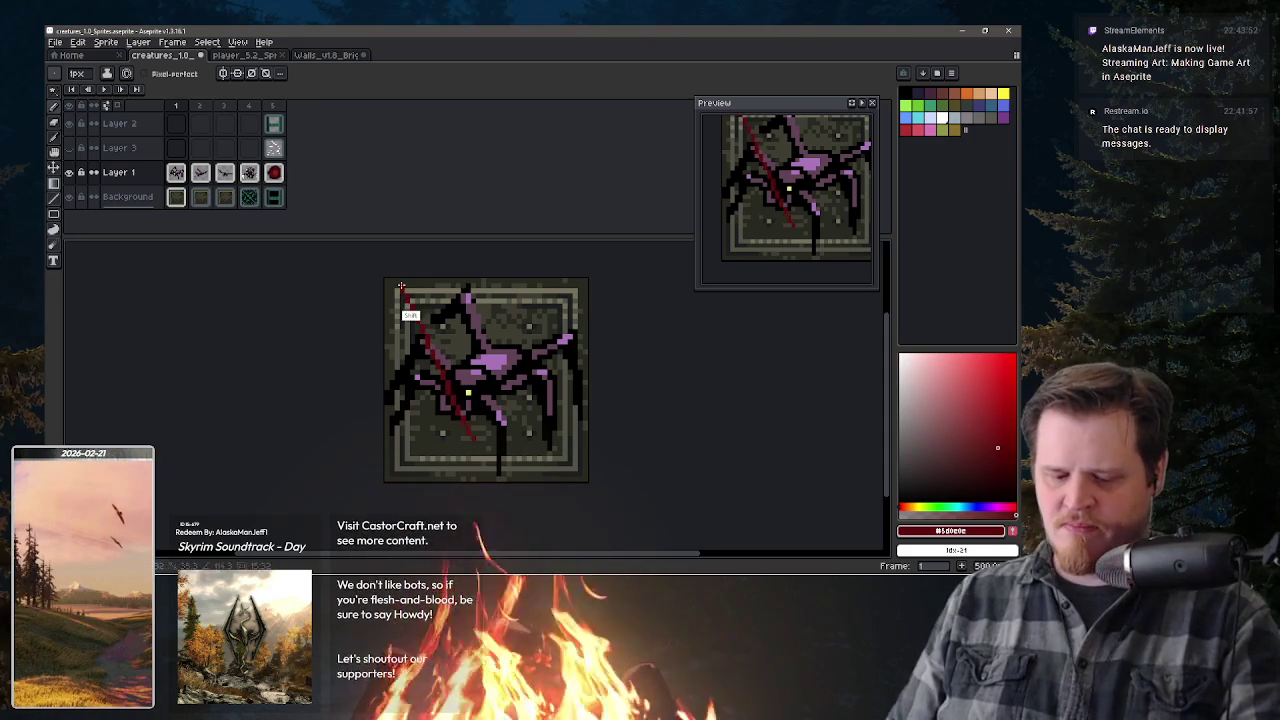
- Select all on frame 1, dismiss the accidental New Sprite dialog, and add new frame 2
key(ctrl+a)
key(ctrl+n)
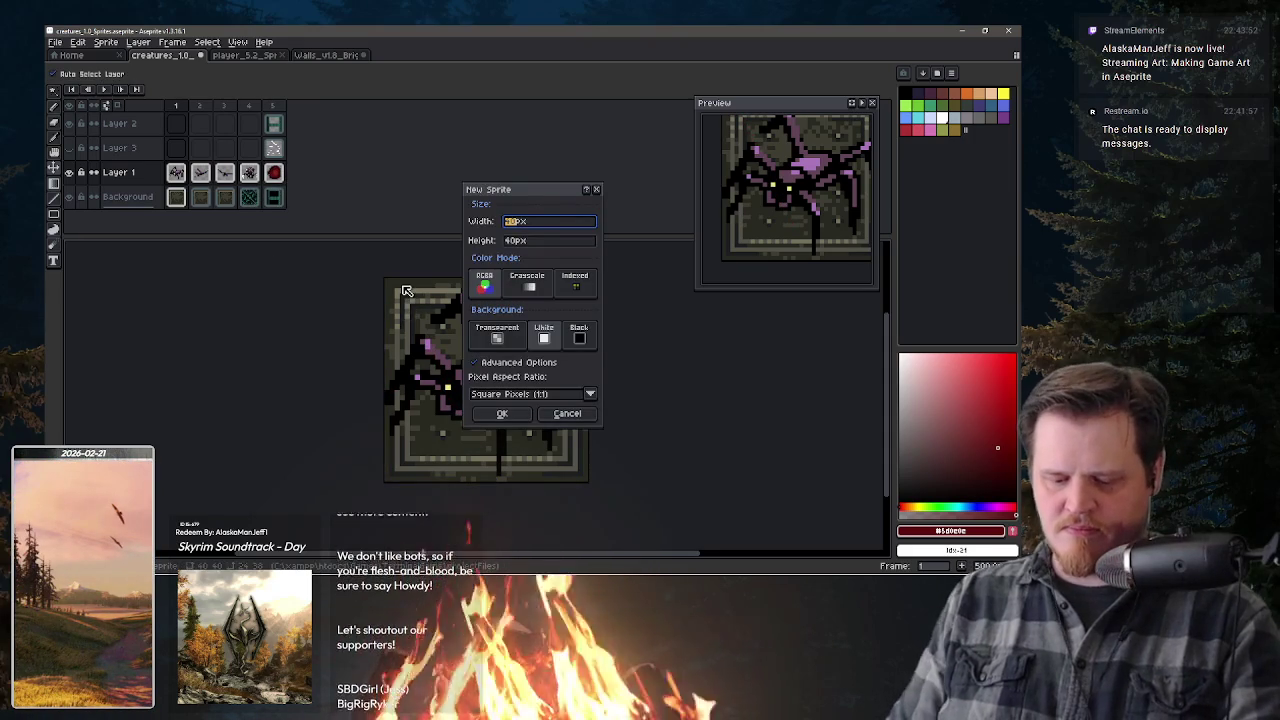
click(592, 188)
key(alt)
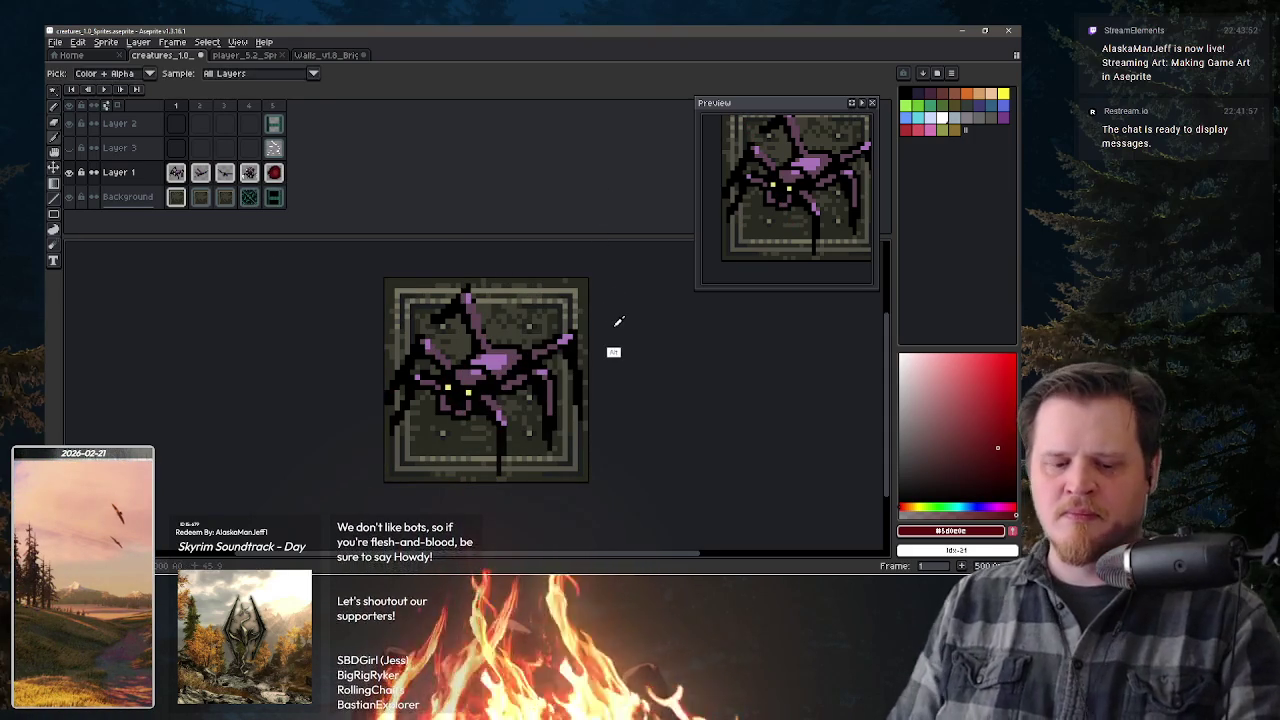
key(alt+n)
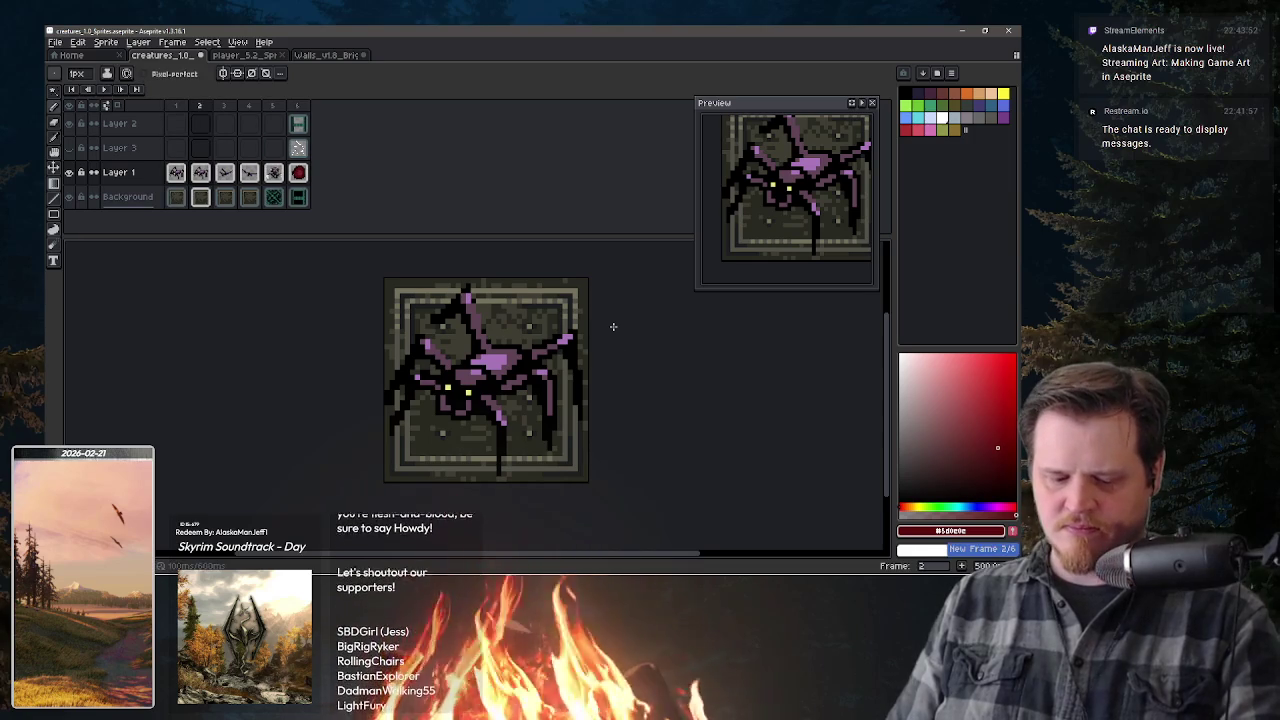
- Clear the spider from frame 2, fill a dark red blob low on the tile, and enable vertical symmetry
key(e)
mouse_move(412, 345)
mouse_down()
mouse_move(397, 419)
mouse_move(460, 360)
mouse_move(500, 420)
mouse_move(530, 357)
mouse_up()
key(Delete)
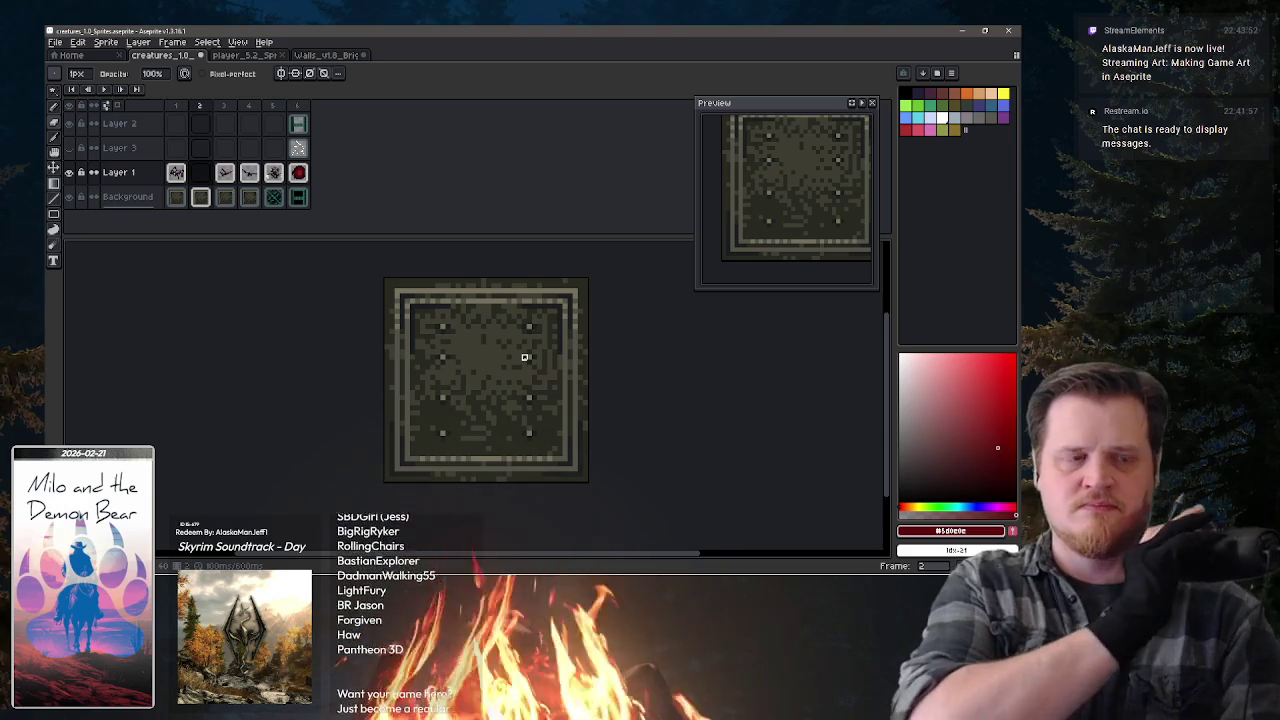
key(e)
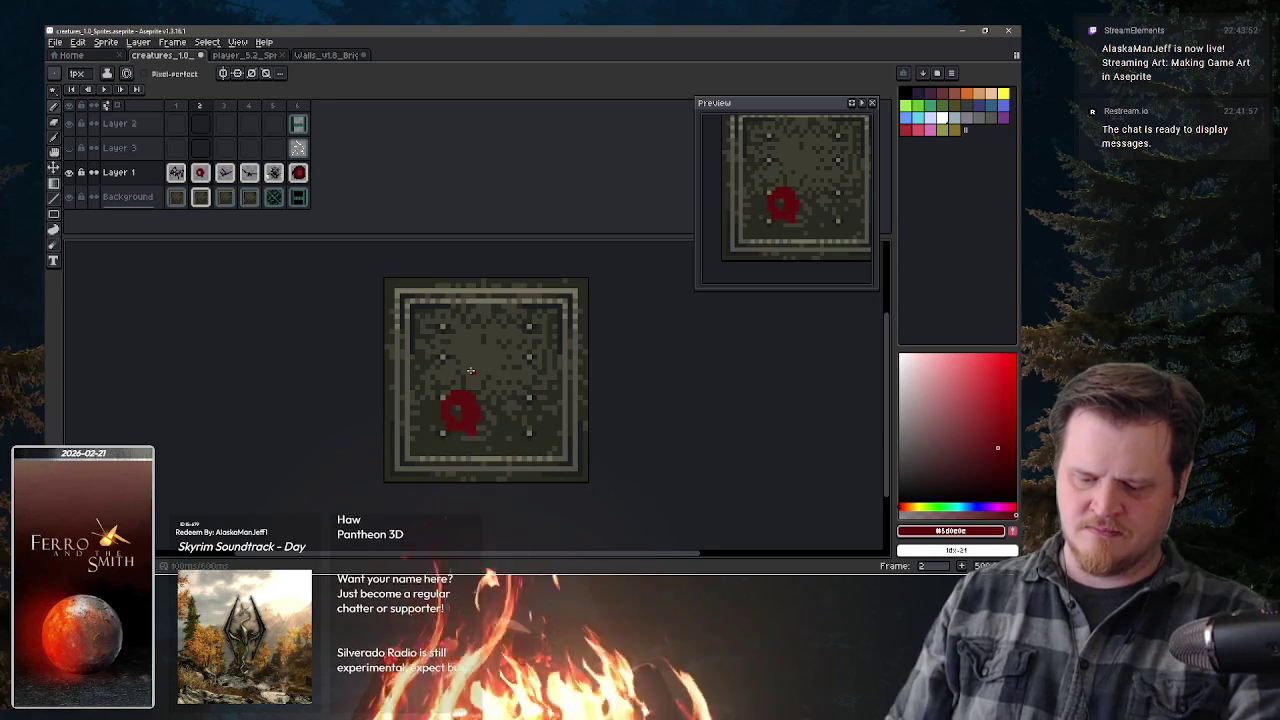
key(ctrl+z)
key(ctrl+z)
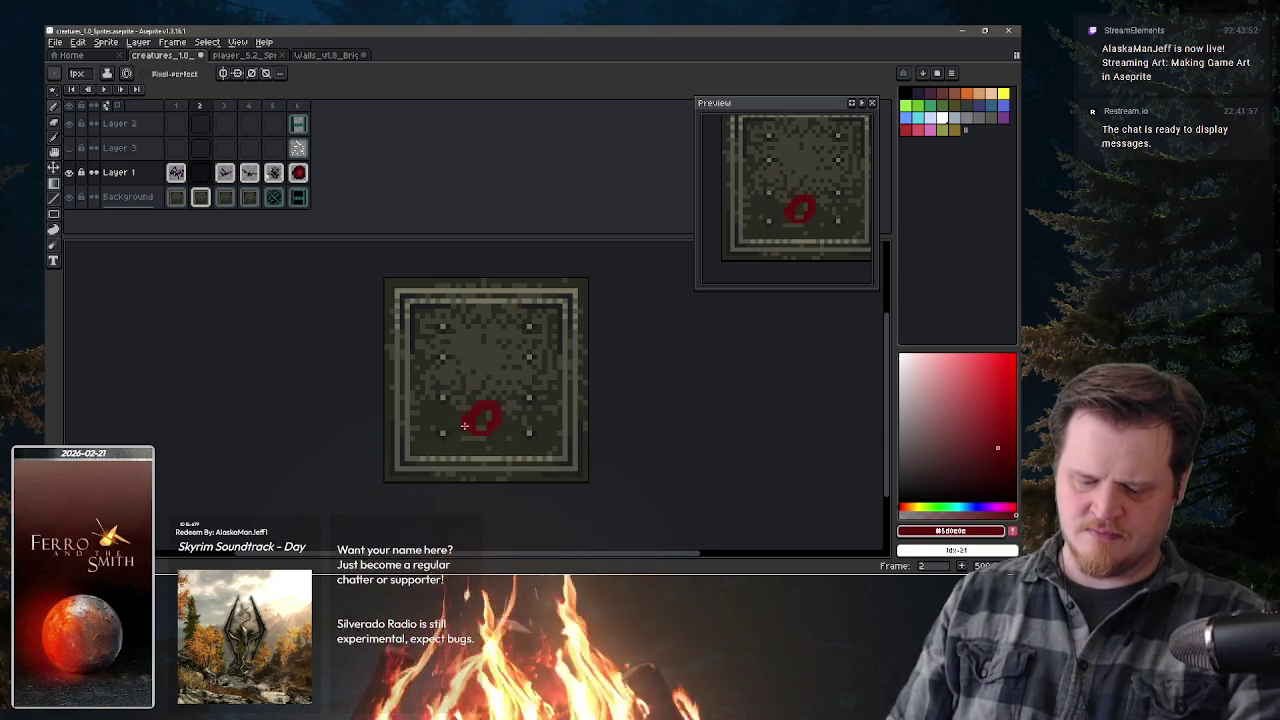
click(489, 418)
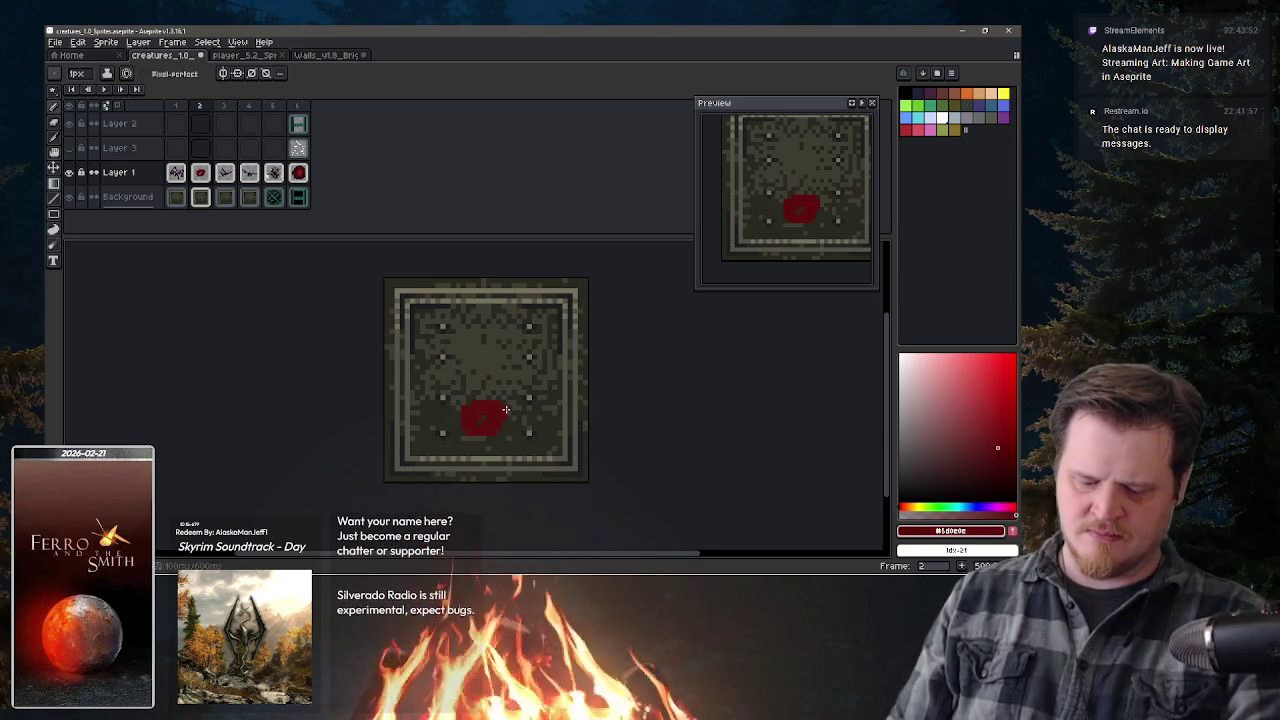
click(223, 73)
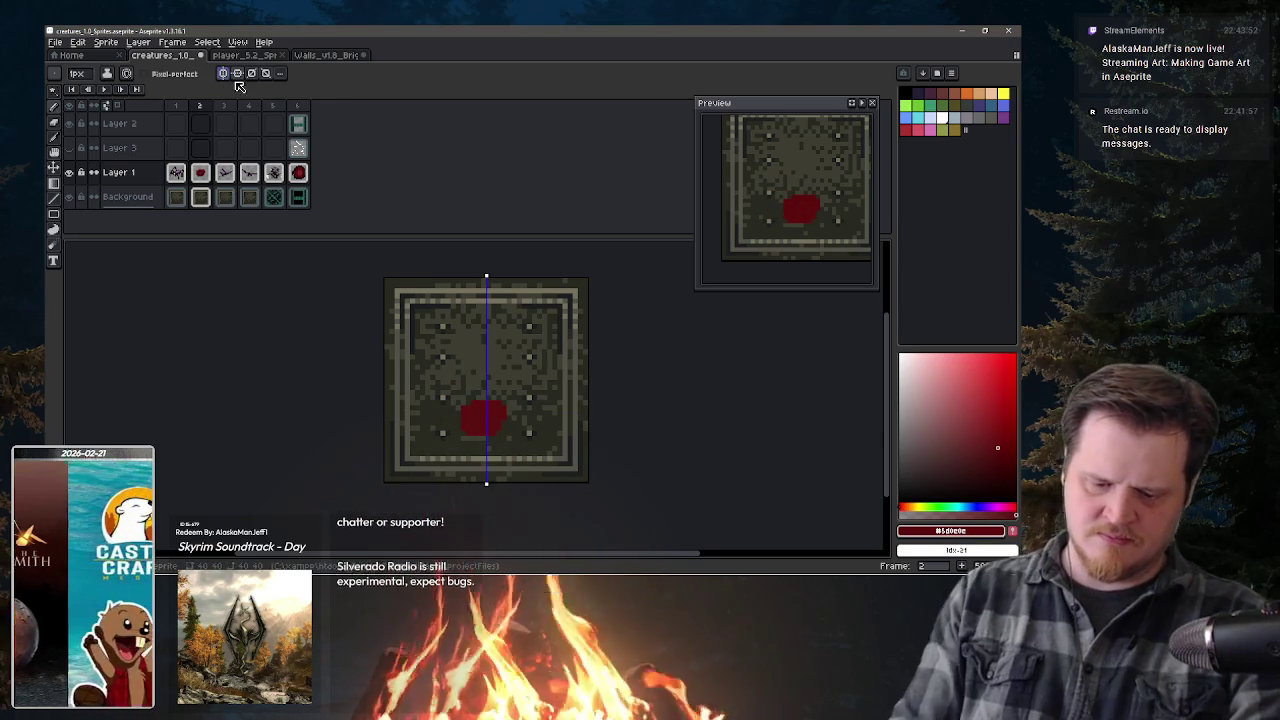
- With mirroring on, widen the red body and draw two curling legs below it
drag(458, 409, 455, 415)
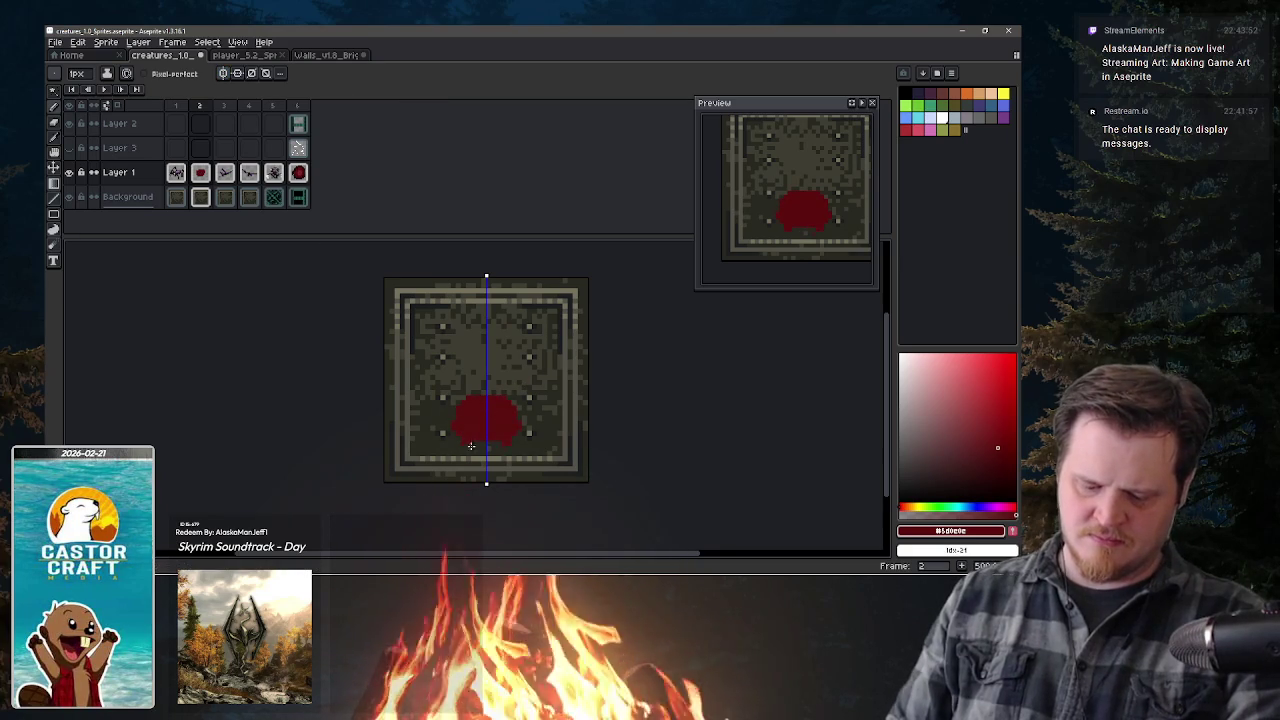
drag(468, 437, 484, 462)
key(e)
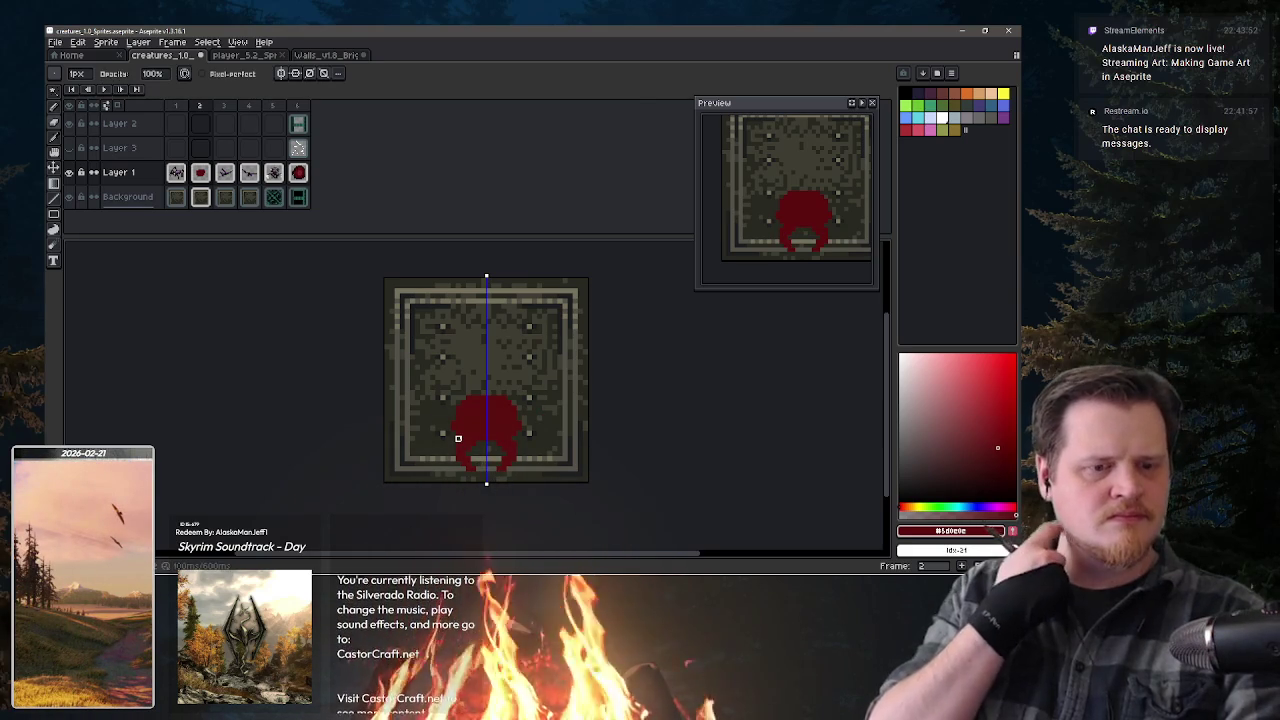
key(b)
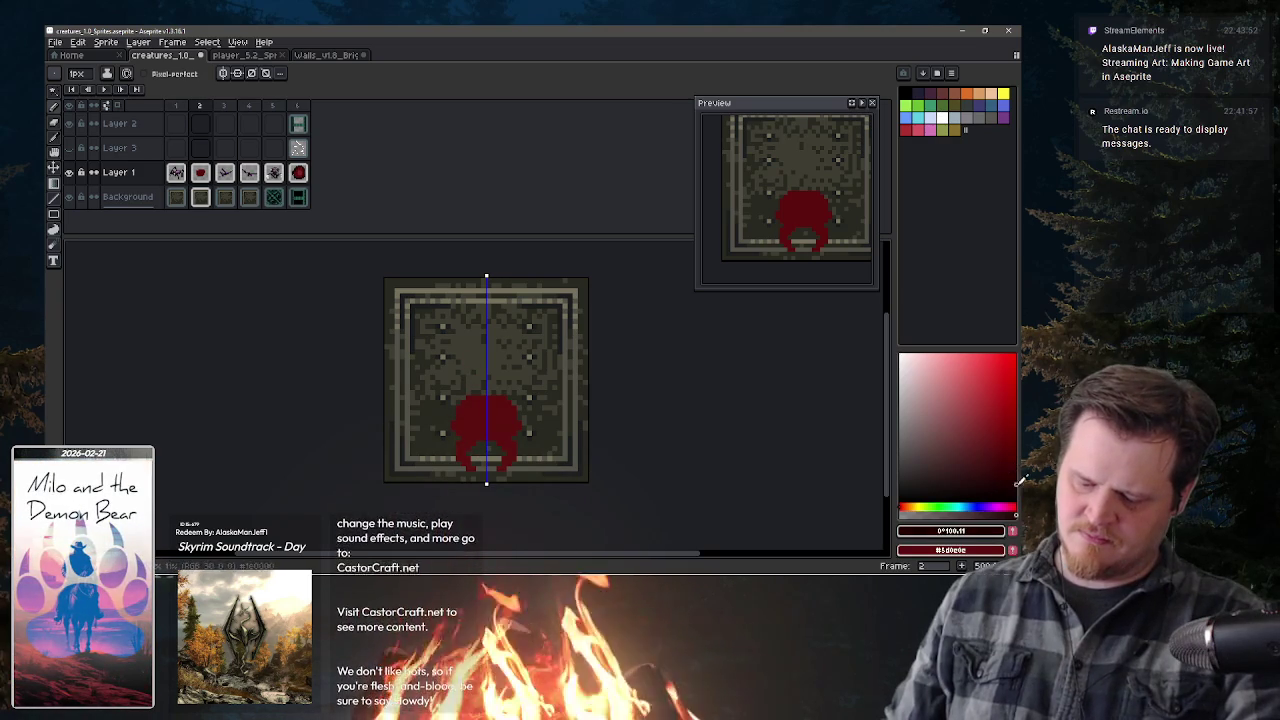
- Draw mirrored dark claw lines curving up into a rounded shell outline with a centre seam
drag(460, 398, 473, 393)
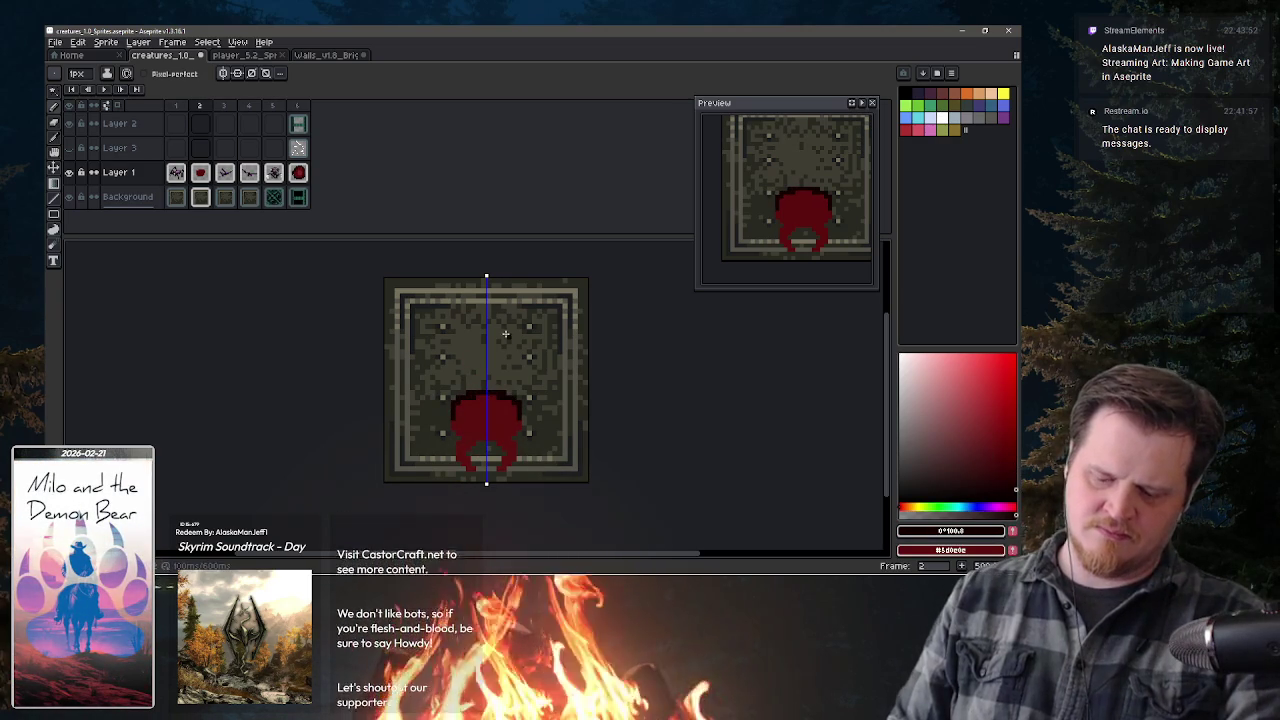
mouse_move(522, 421)
mouse_down()
mouse_move(522, 388)
mouse_move(507, 385)
mouse_up()
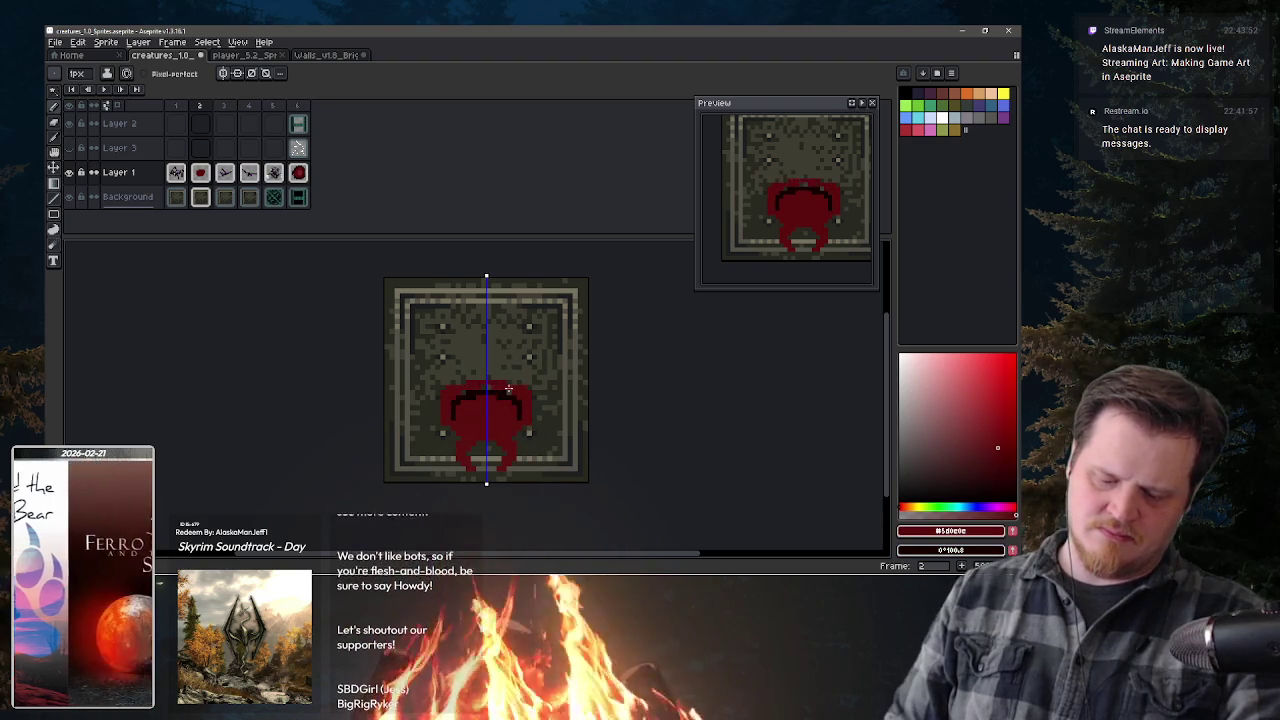
key(x)
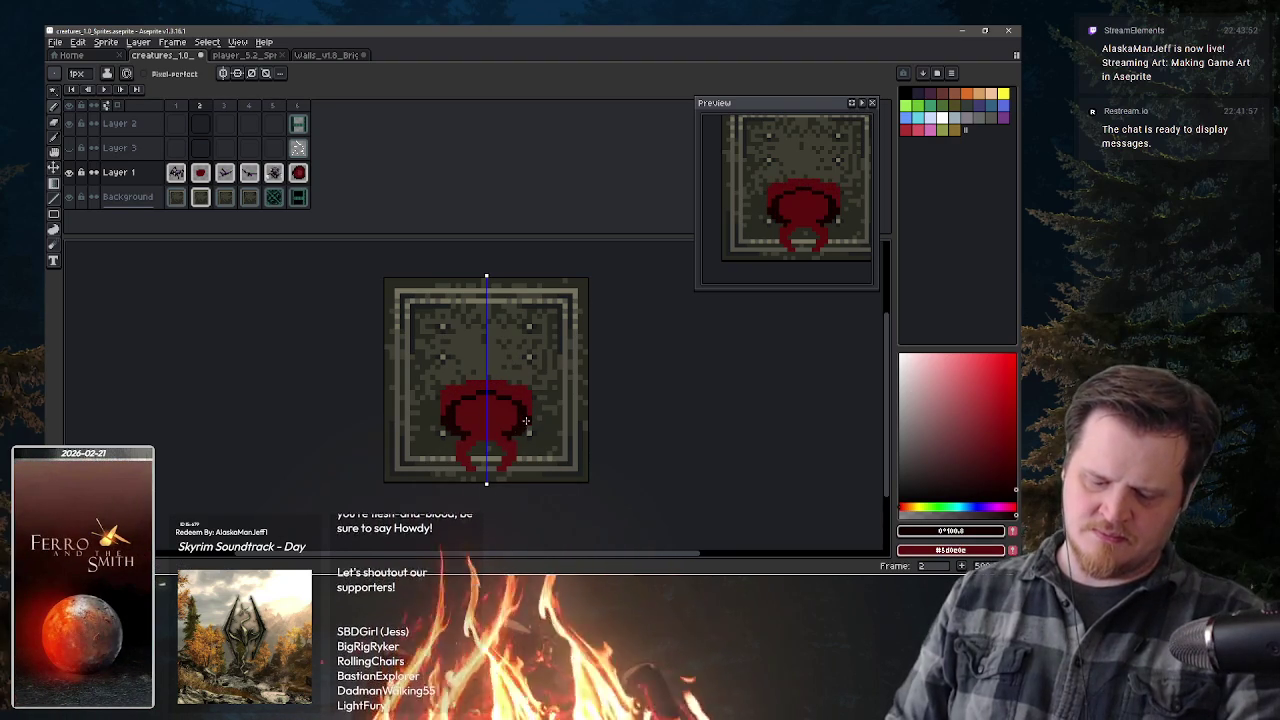
drag(541, 398, 539, 375)
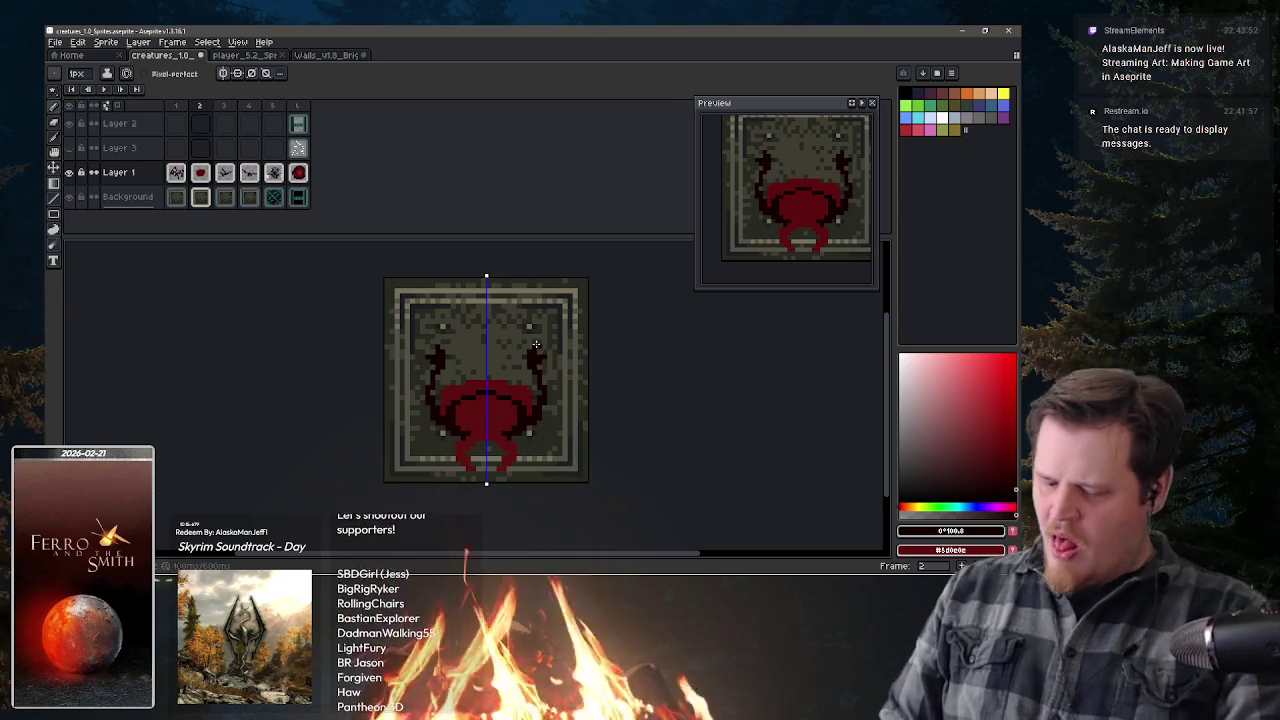
mouse_move(536, 367)
mouse_down()
mouse_move(506, 315)
mouse_move(488, 312)
mouse_up()
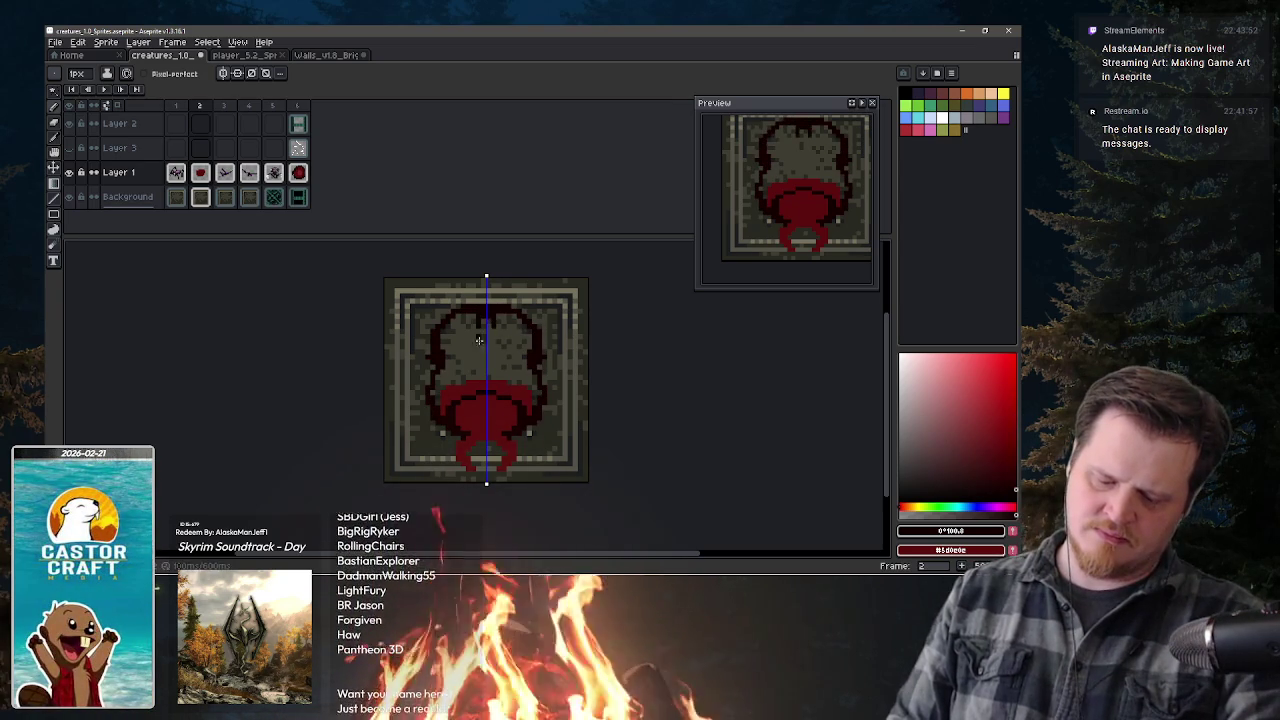
drag(489, 358, 489, 323)
- Bucket-fill the grey shell interior dark, undoing the stray fills that missed or flooded the background
key(g)
click(514, 362)
key(ctrl+z)
key(b)
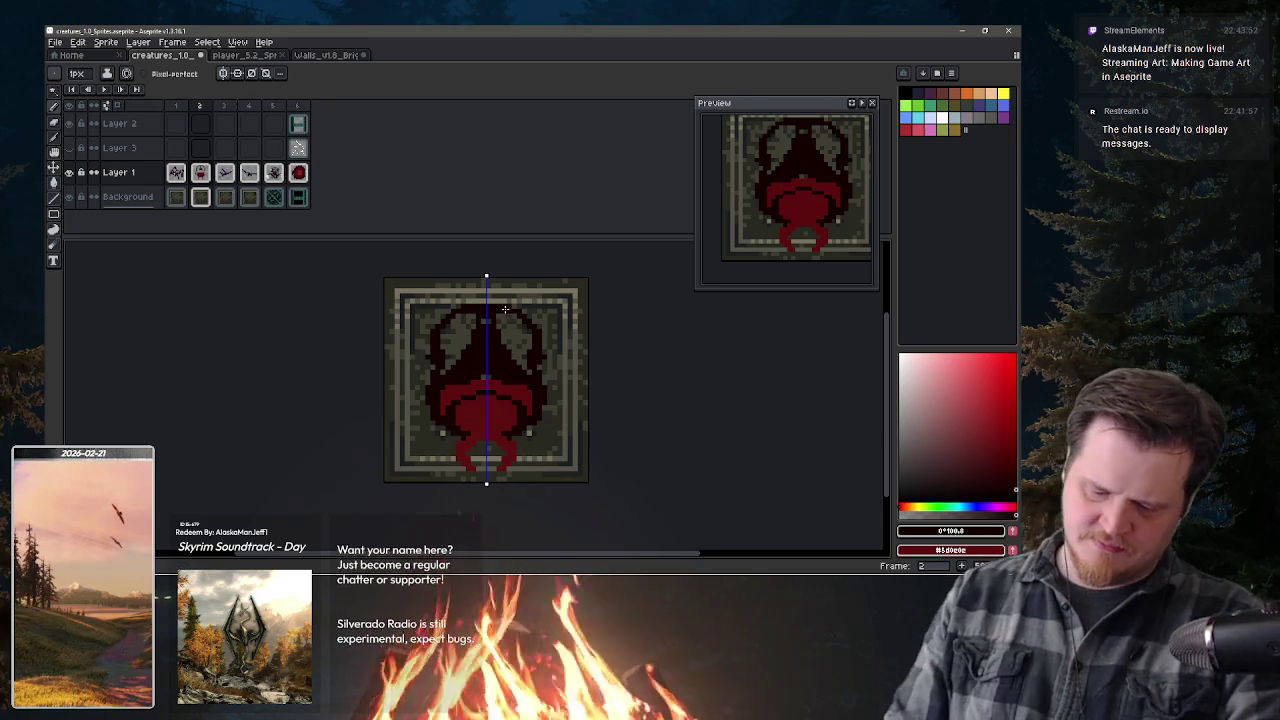
key(g)
click(528, 364)
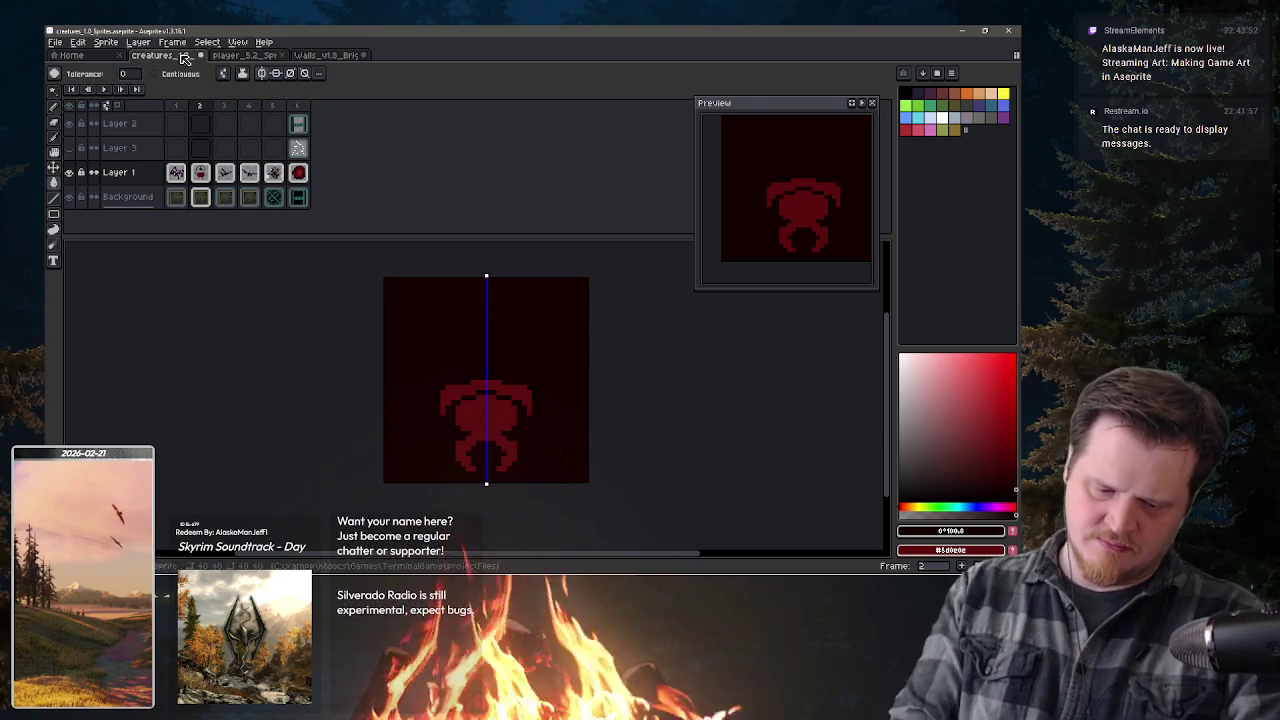
key(ctrl+z)
click(512, 345)
key(b)
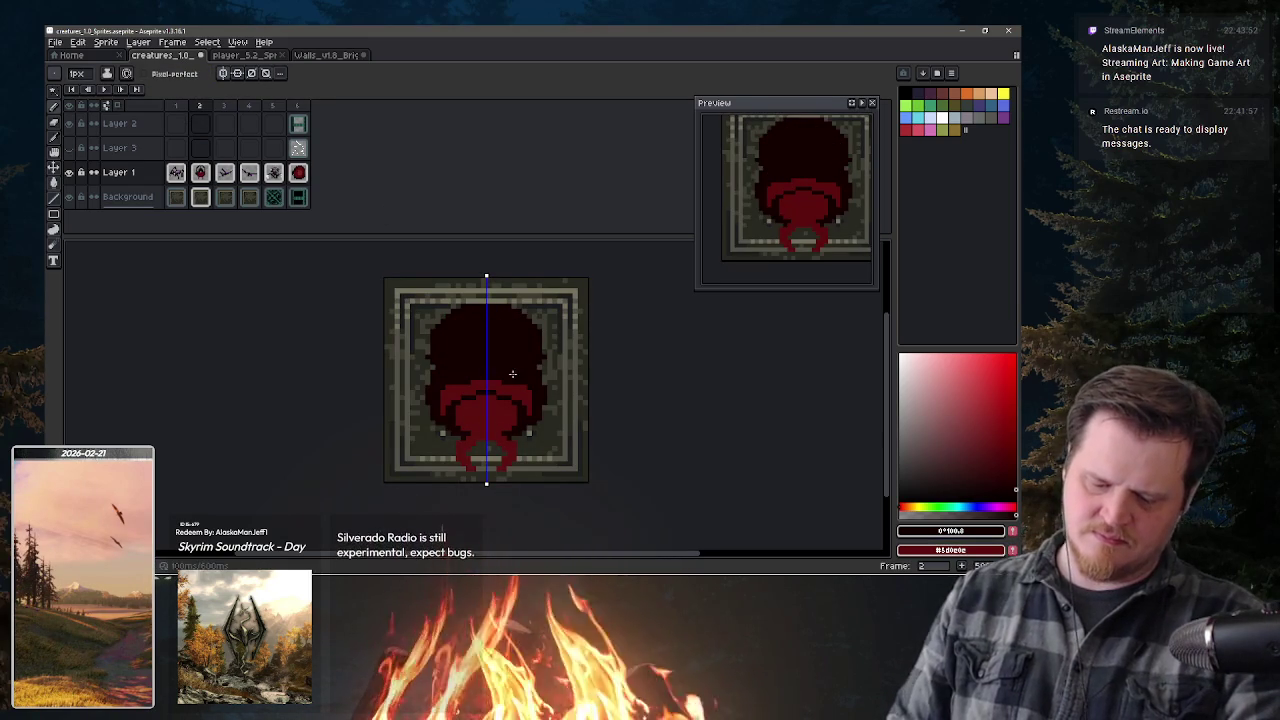
- Paint both shell halves red, leaving the dark seam, and pick a pinkish-red colour
key(x)
mouse_move(502, 365)
mouse_down()
mouse_move(501, 341)
mouse_move(533, 351)
mouse_up()
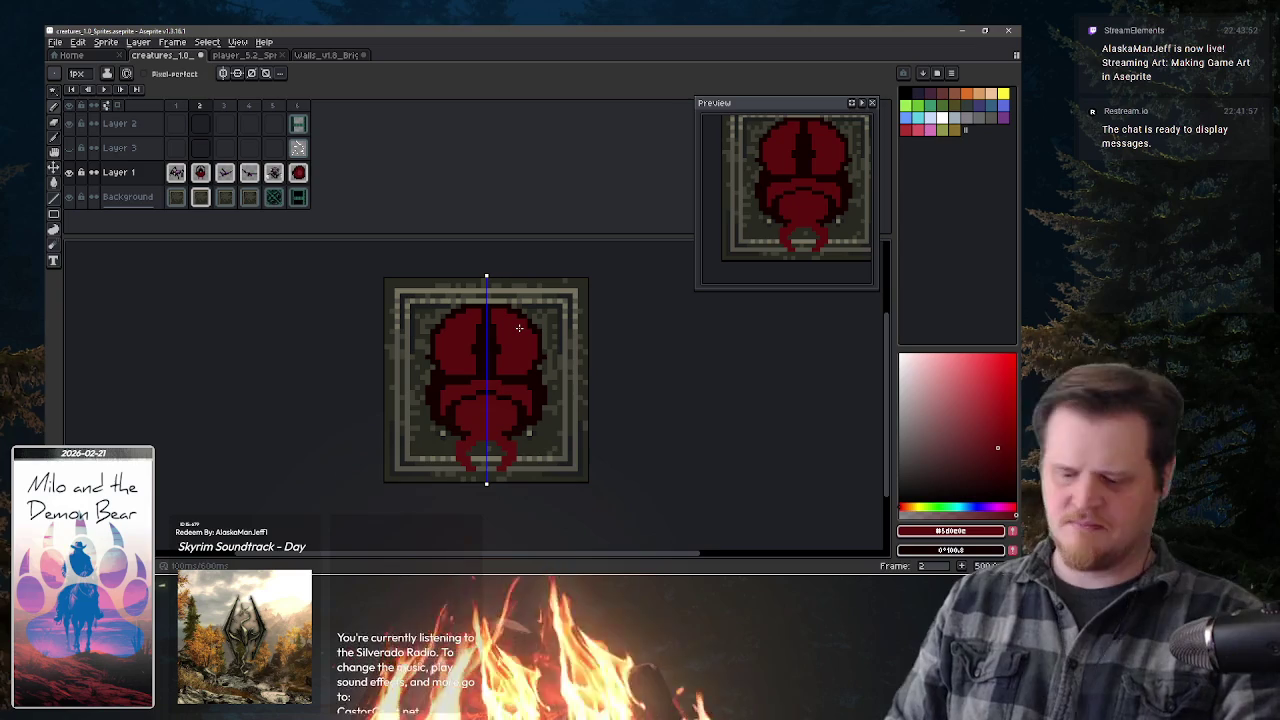
click(917, 129)
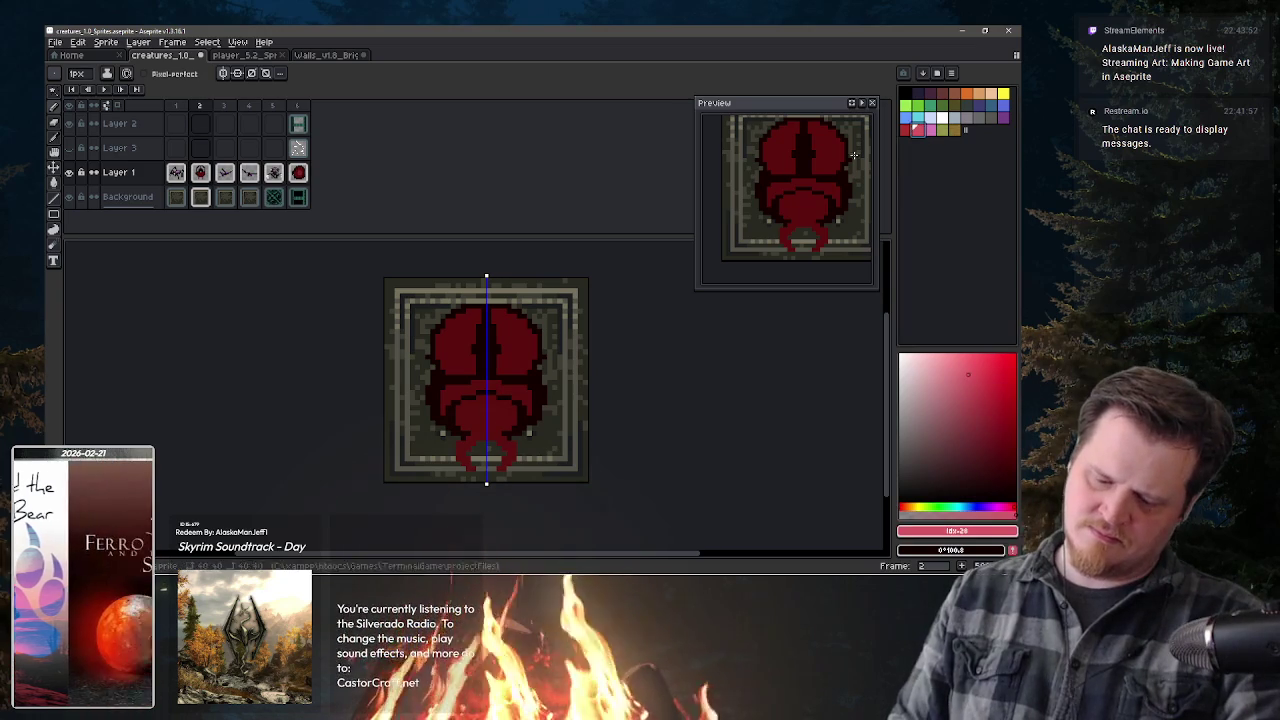
- Pencil pink highlights atop the shell halves, eyedropping dark red, pink and near-black to refine details
click(516, 320)
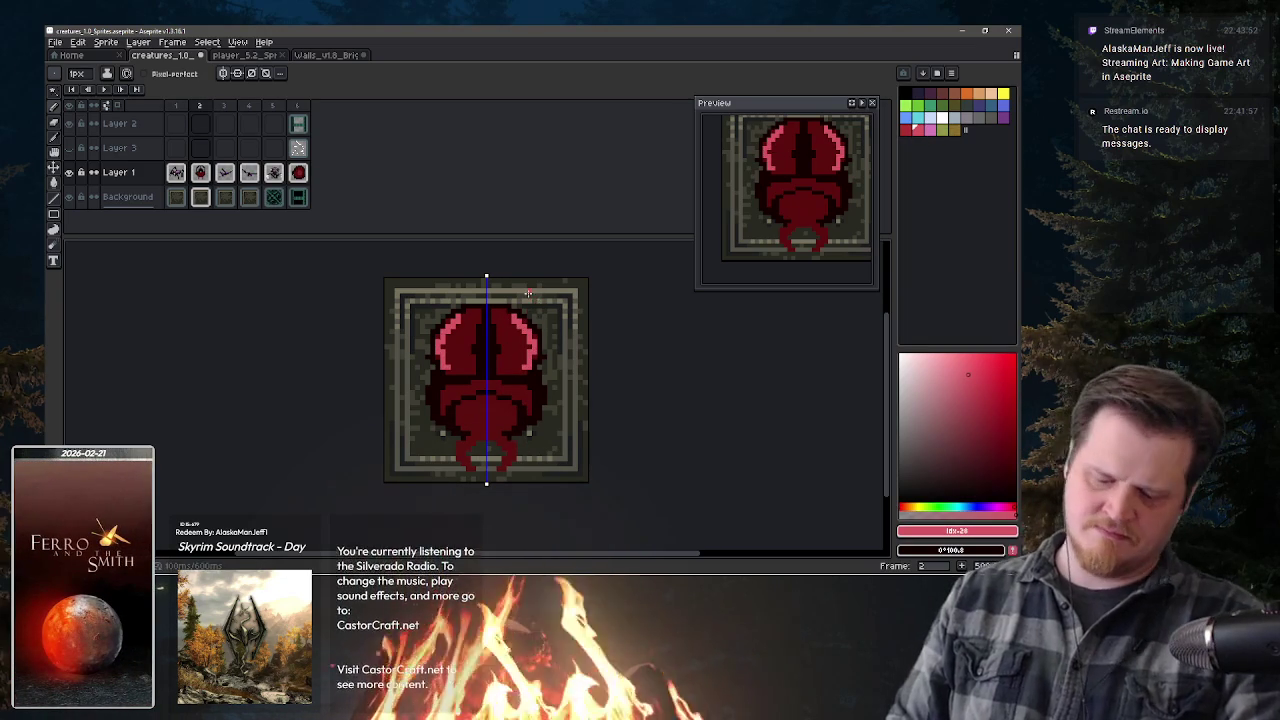
key(x)
key(alt)
alt+click(522, 344)
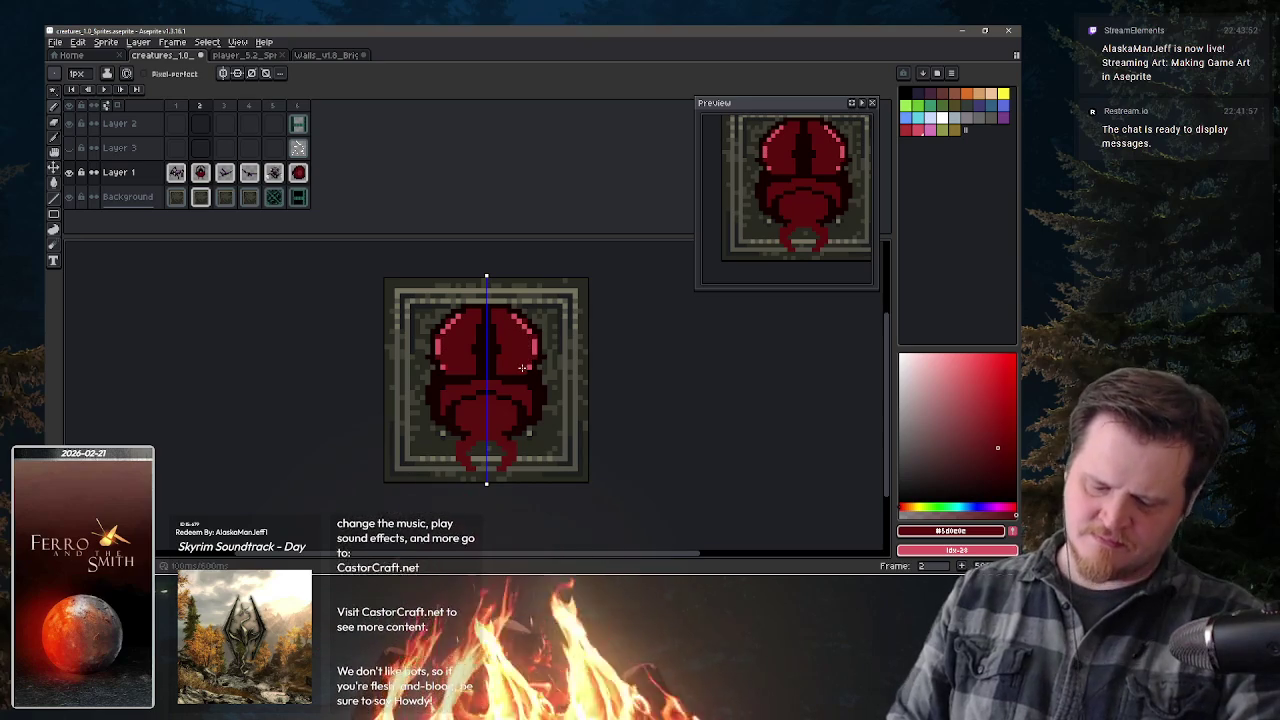
alt+click(529, 368)
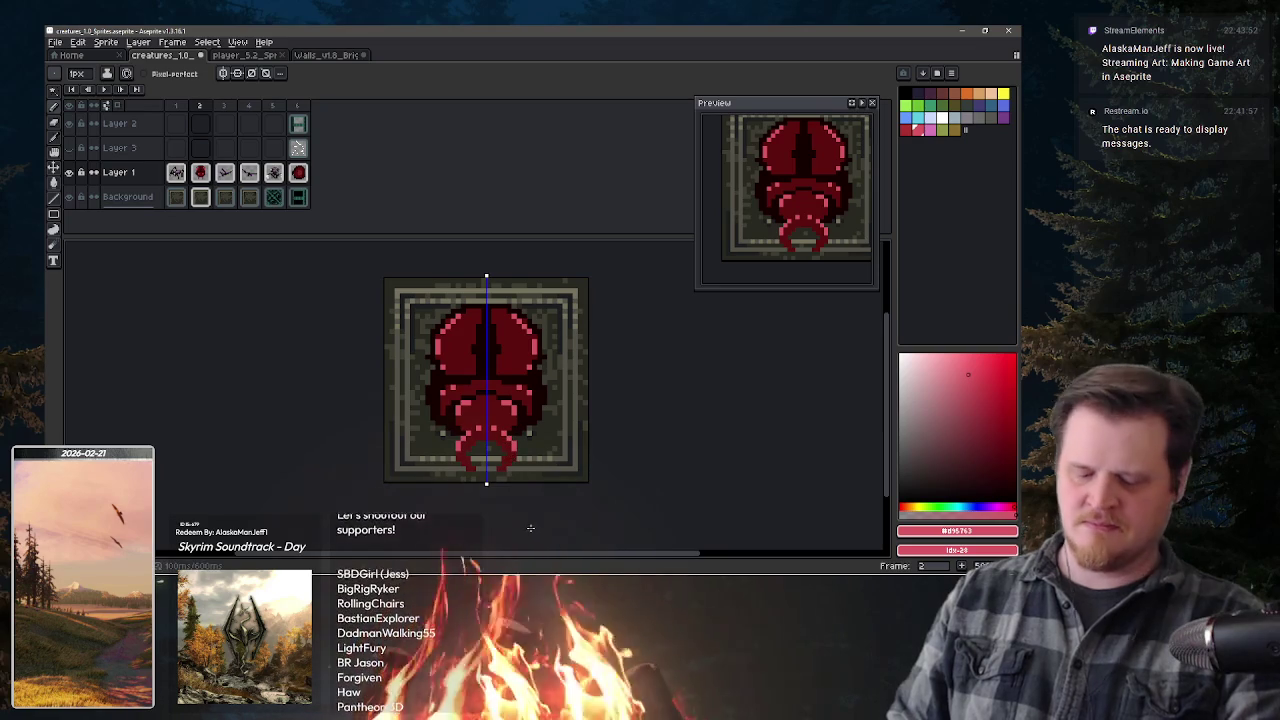
alt+click(493, 426)
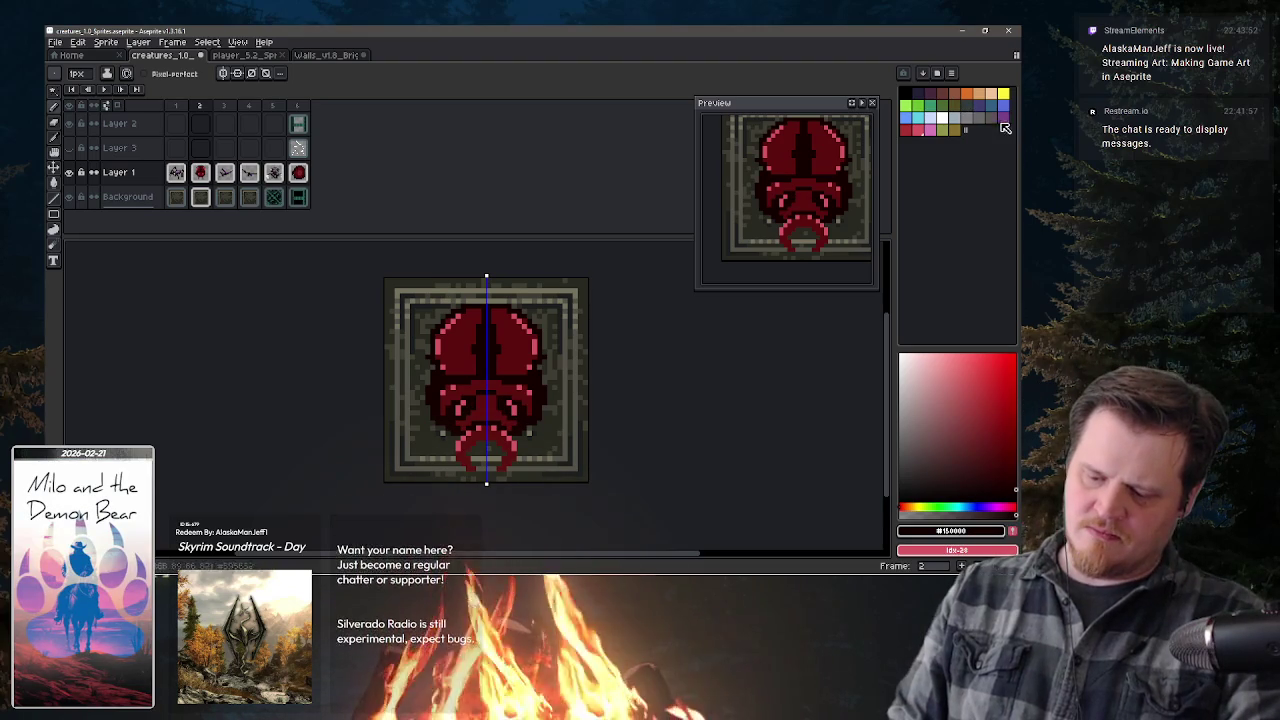
- Paint purple highlights along the upper edges of both shell halves
click(998, 119)
click(445, 364)
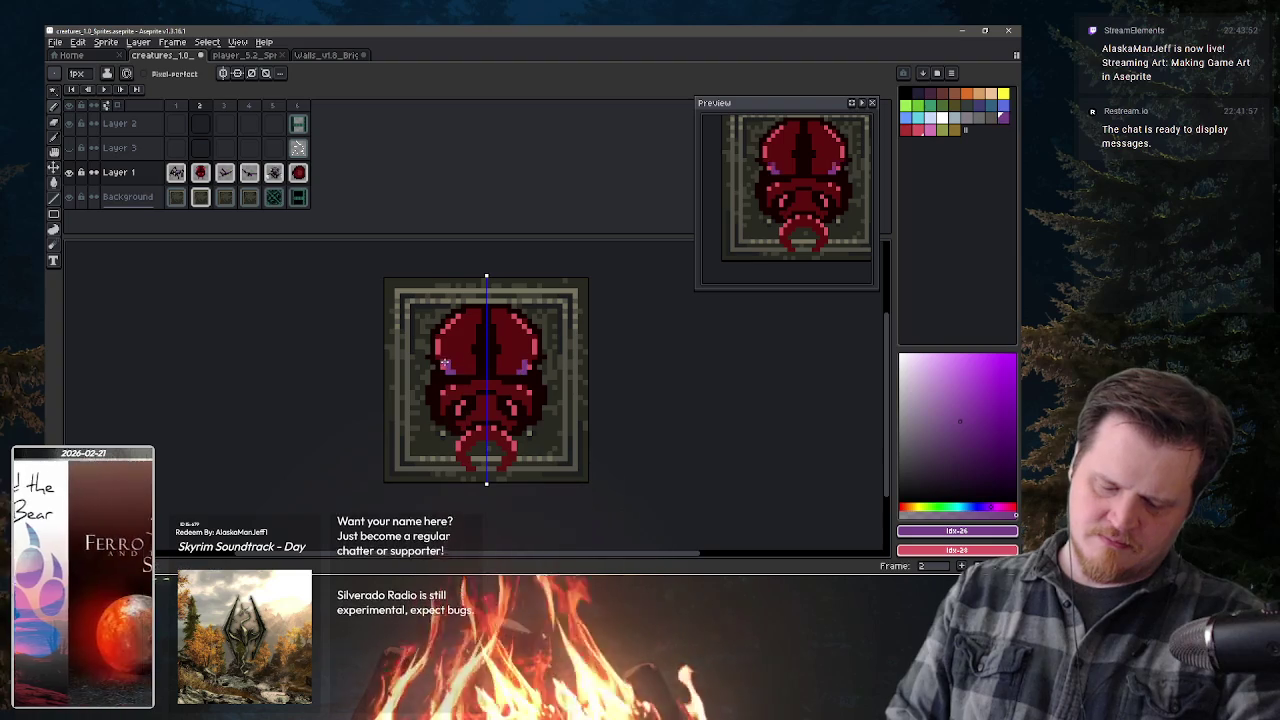
drag(445, 364, 452, 323)
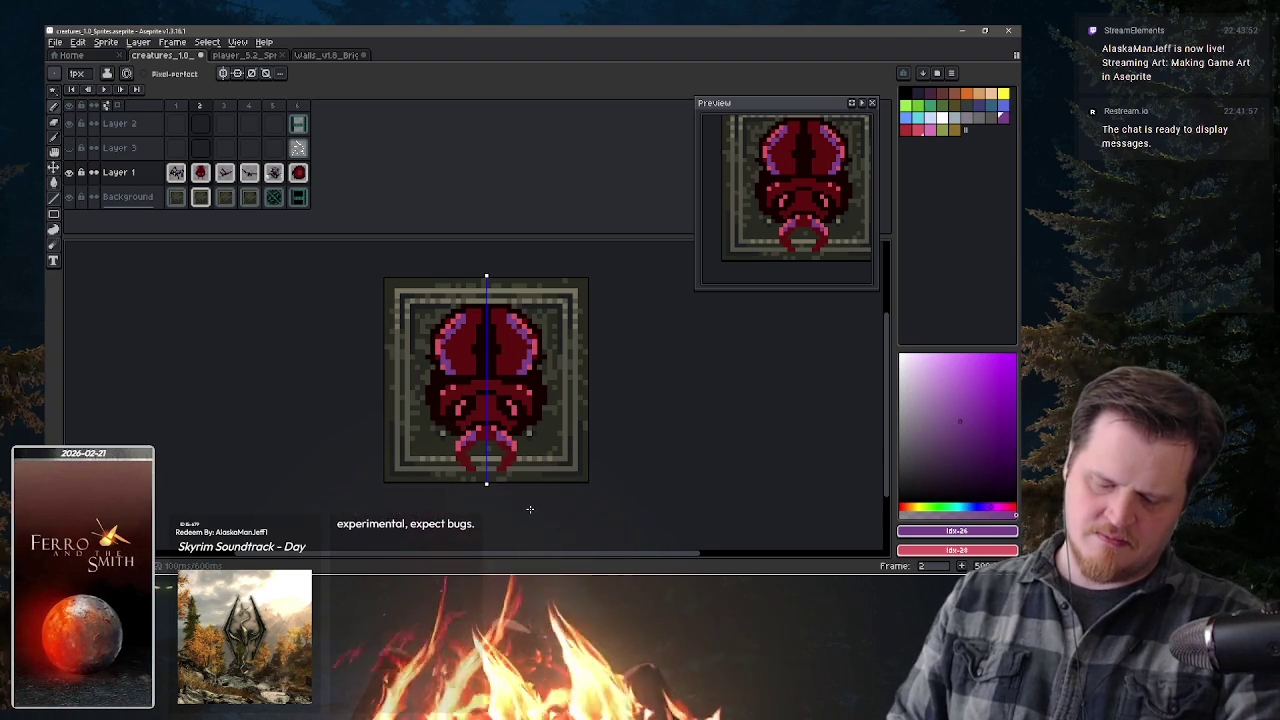
- Recolour every purple highlight to blue with a non-contiguous Paint Bucket fill
alt+click(501, 444)
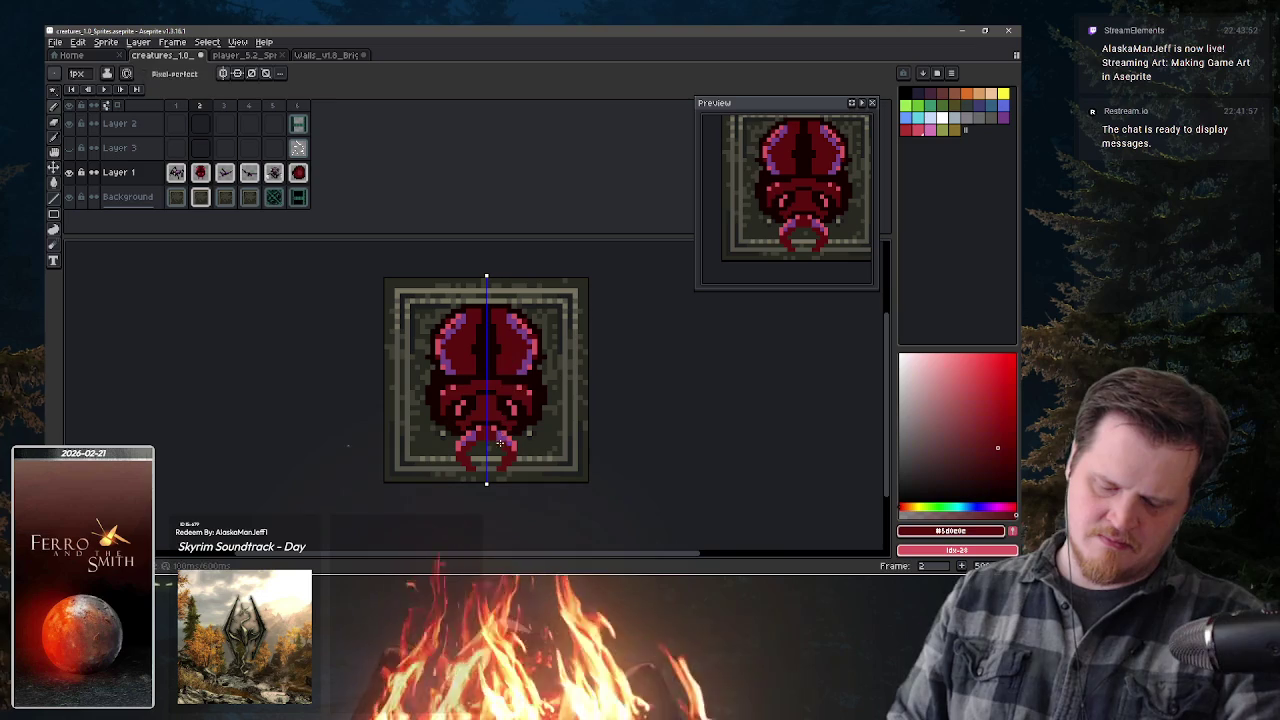
key(g)
click(990, 104)
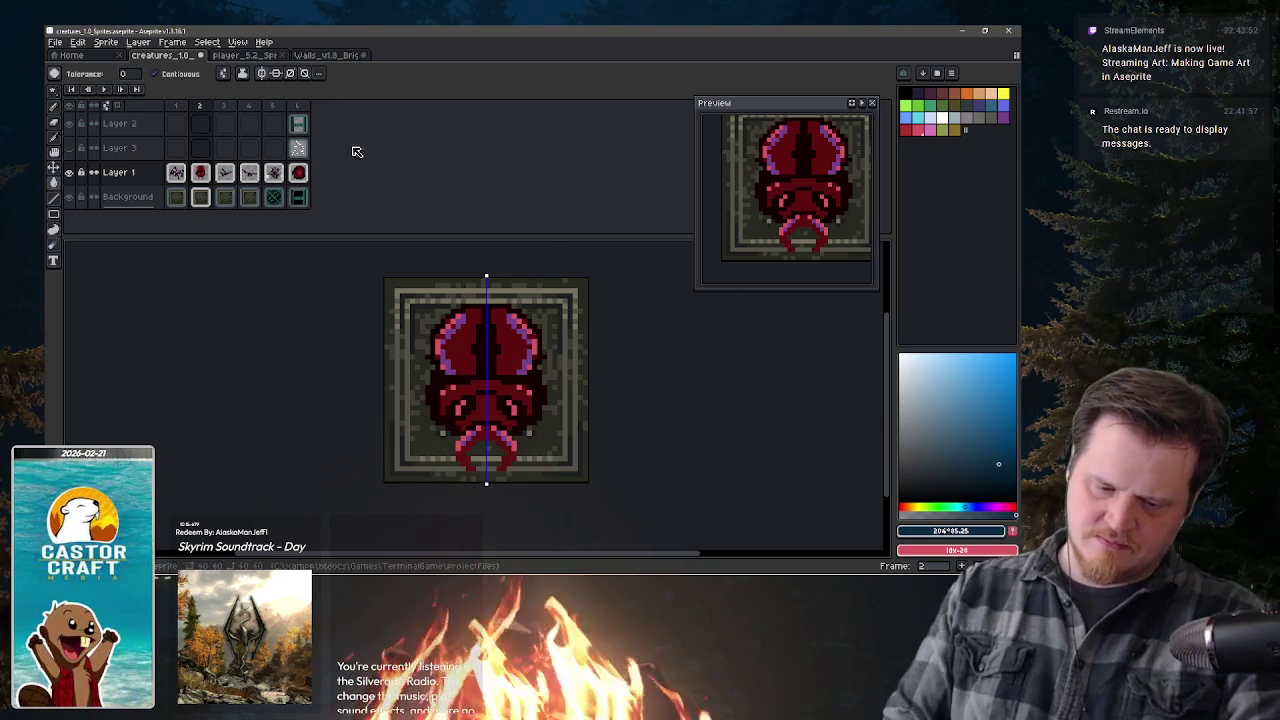
click(178, 76)
click(536, 360)
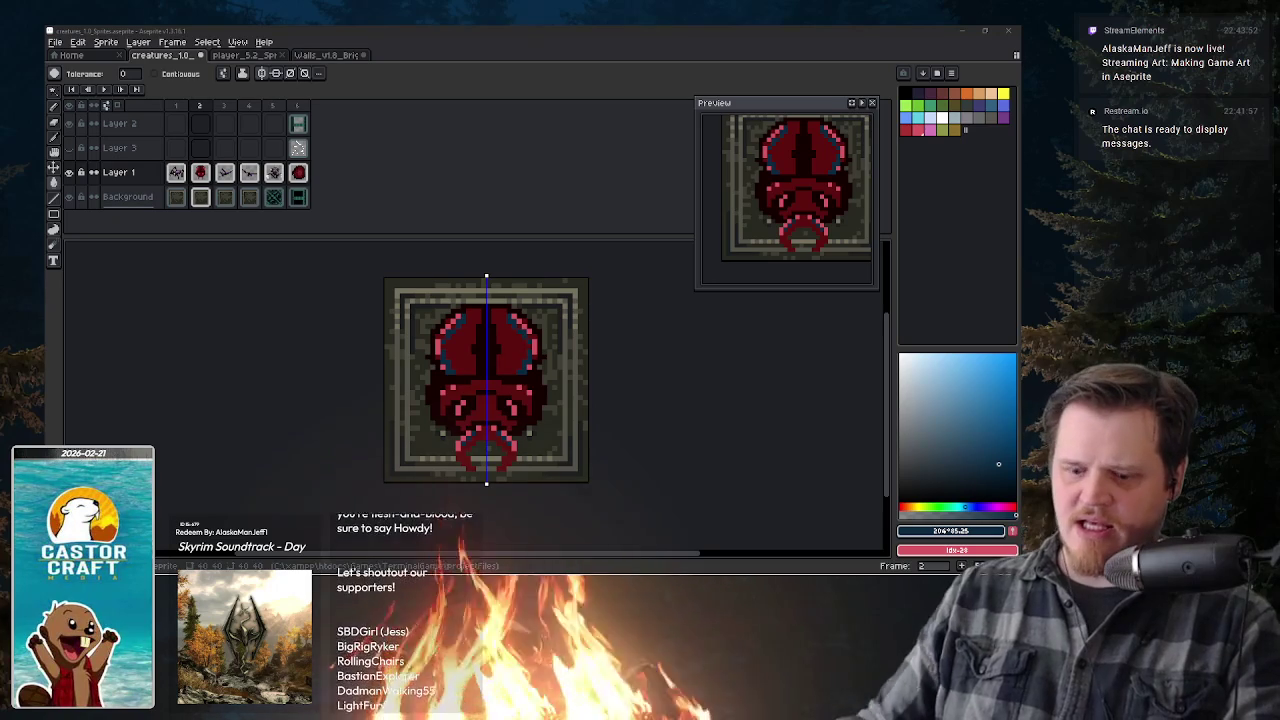
- Recolour the shell-edge highlights a lighter blue, undoing a test blue body fill and a stray stroke
click(719, 83)
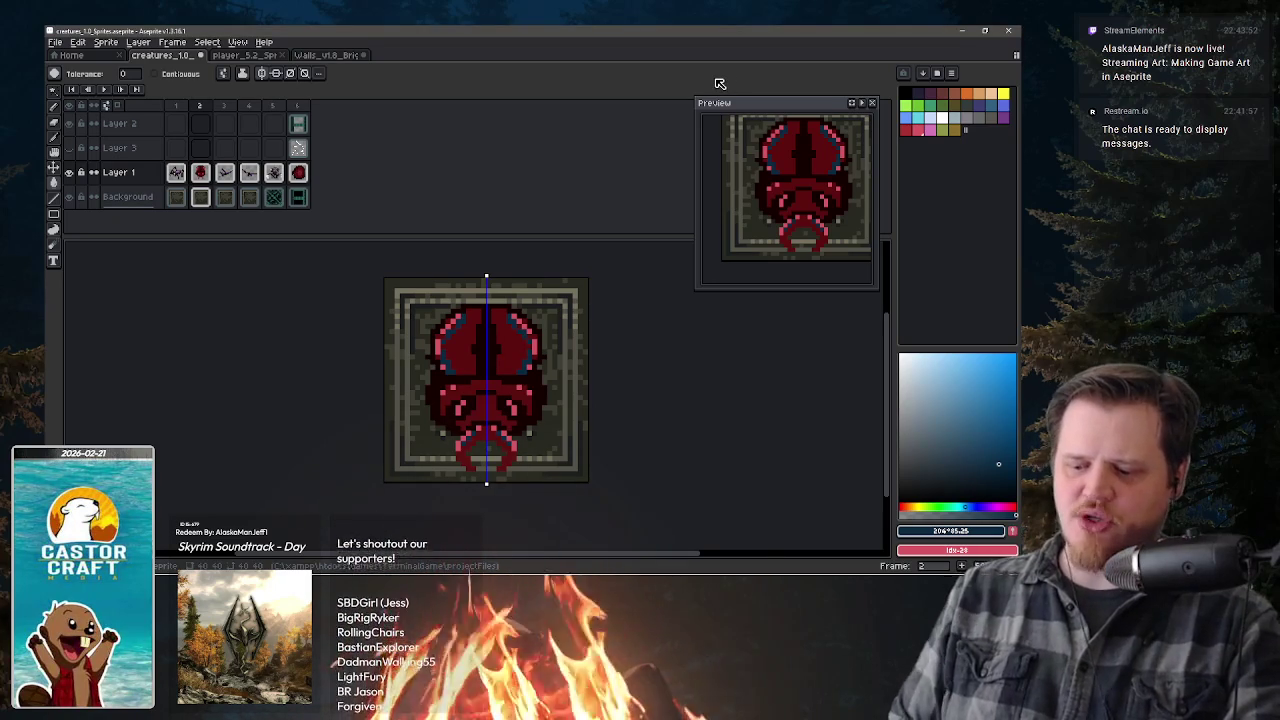
click(995, 421)
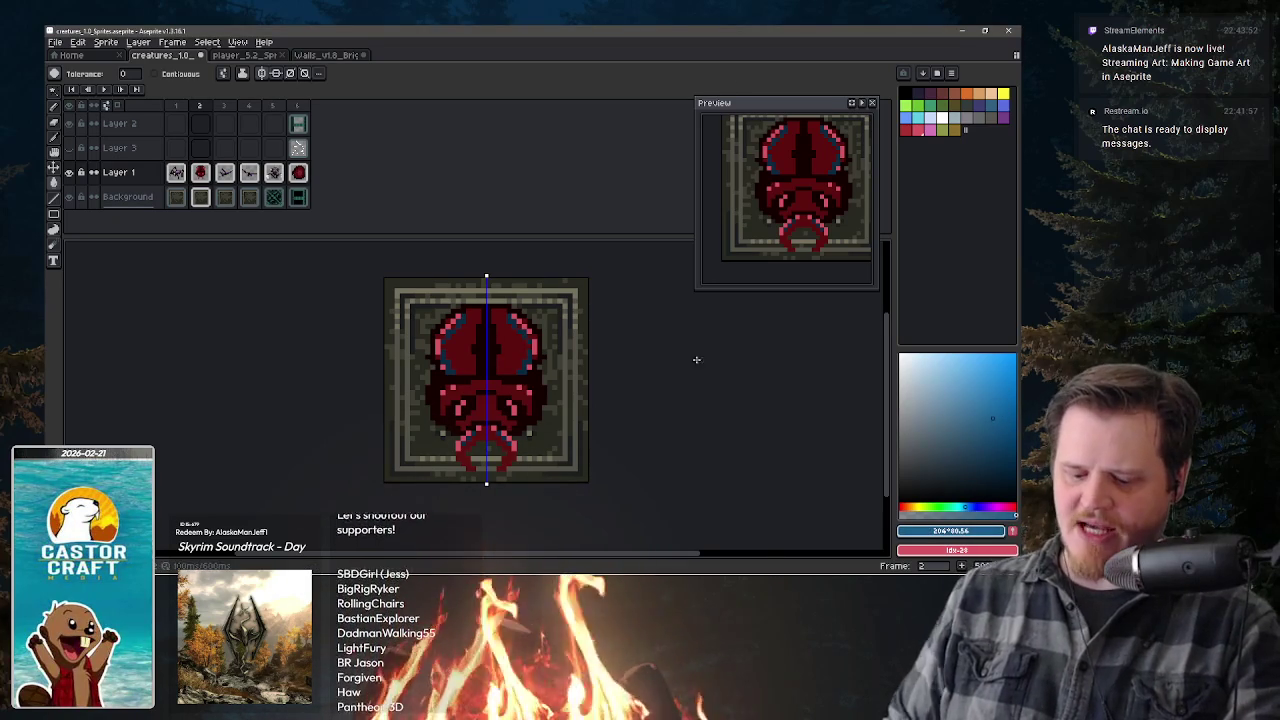
click(525, 368)
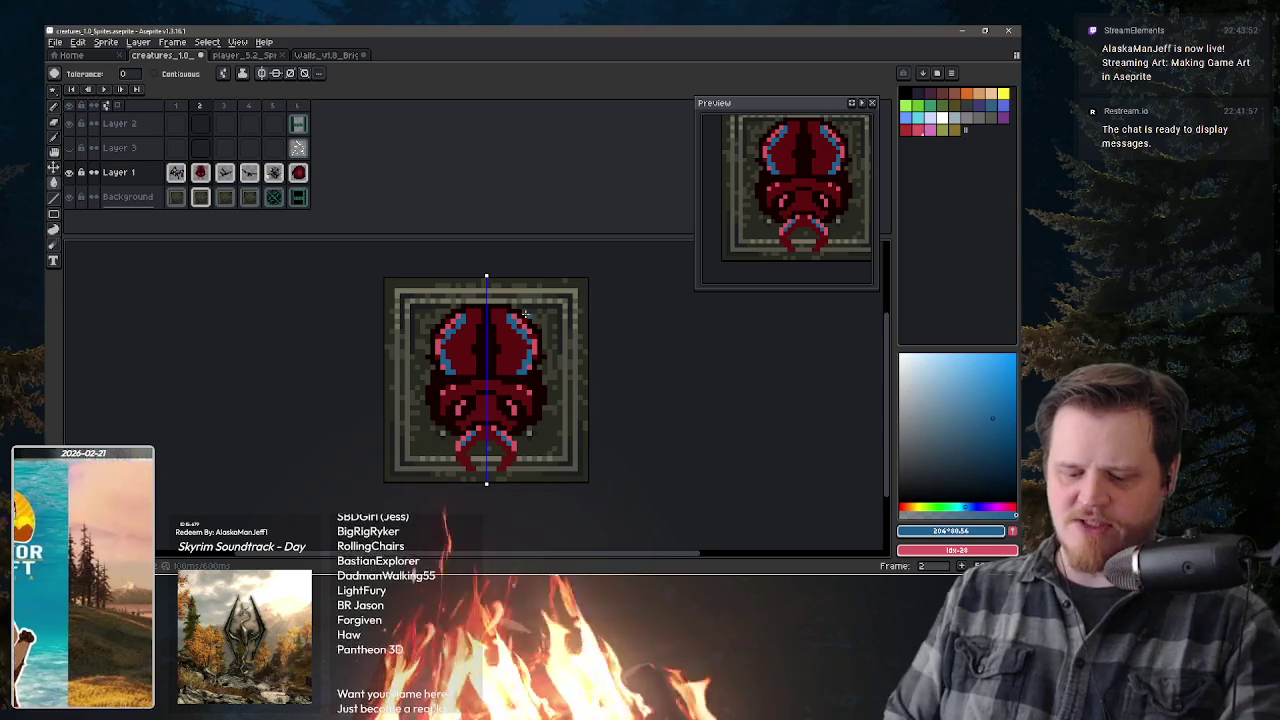
alt+click(511, 358)
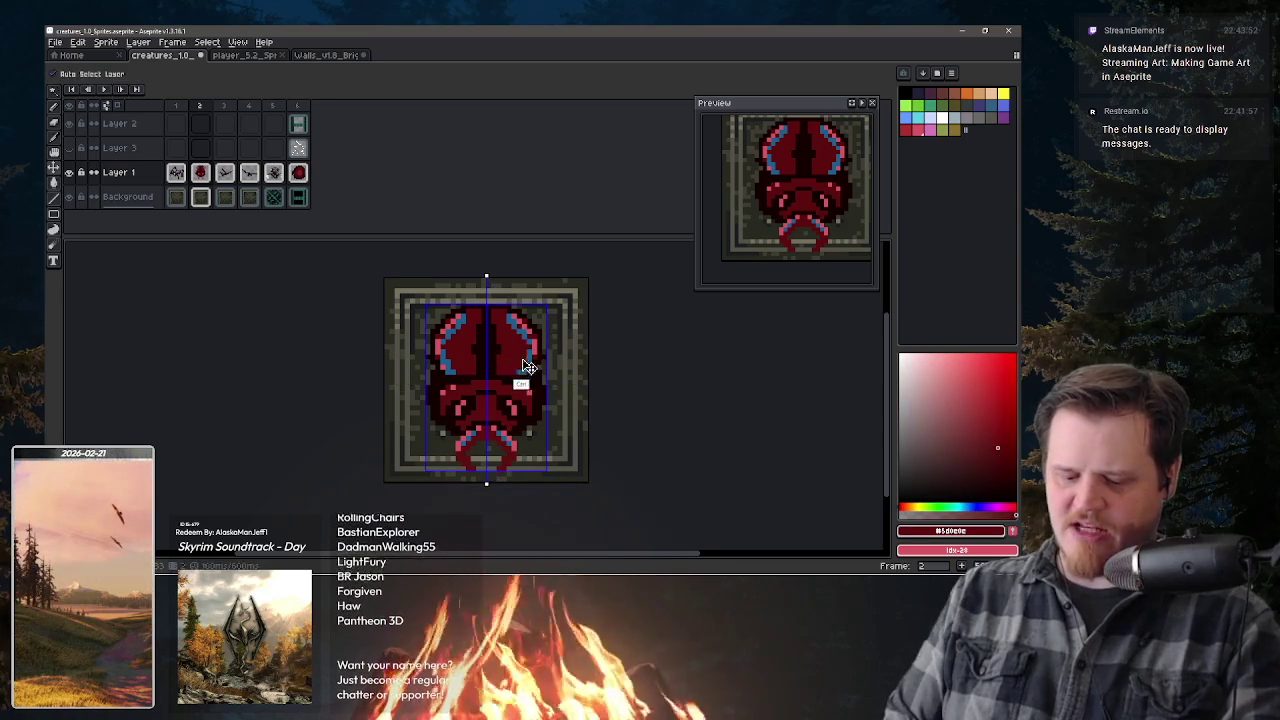
alt+click(529, 380)
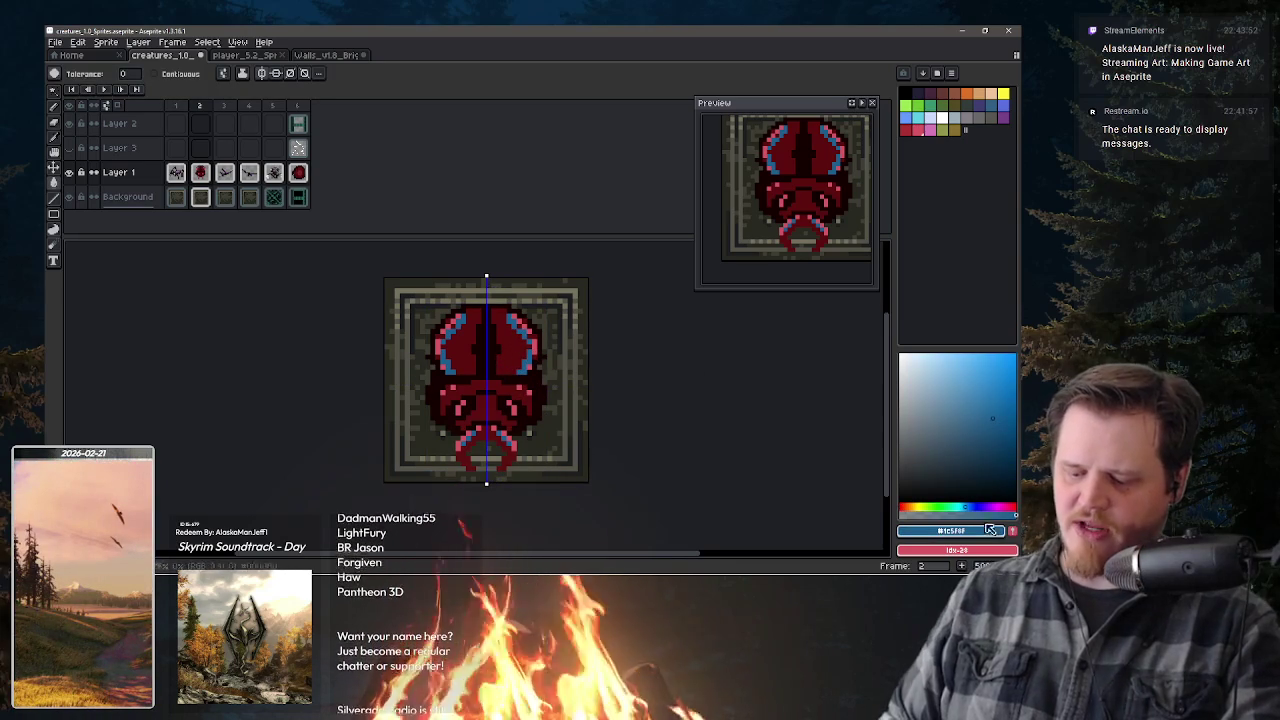
click(506, 317)
key(ctrl+z)
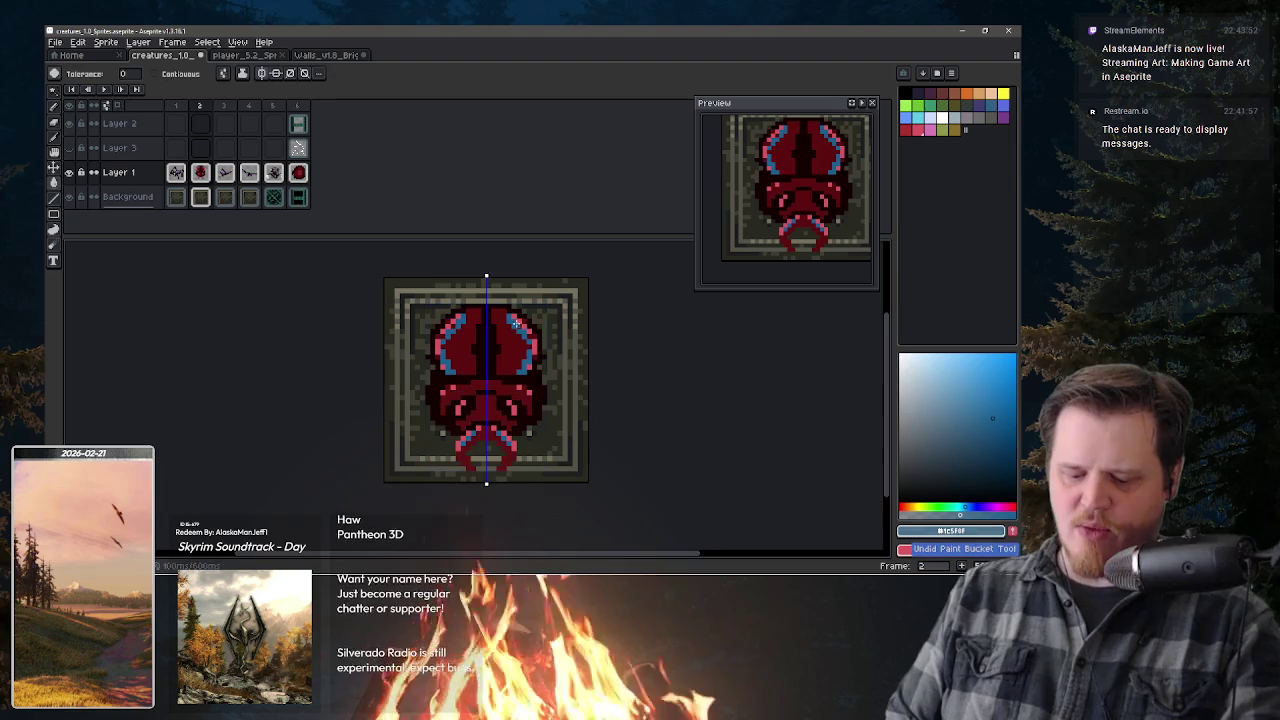
key(b)
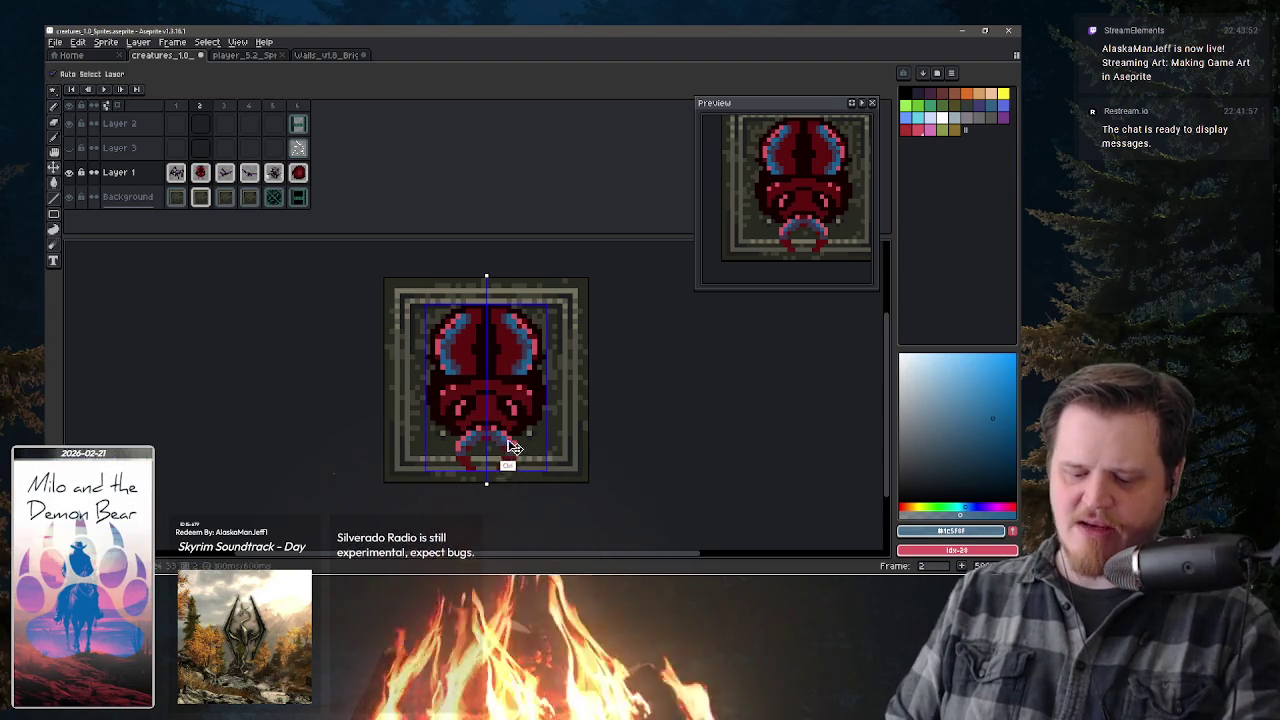
key(ctrl+z)
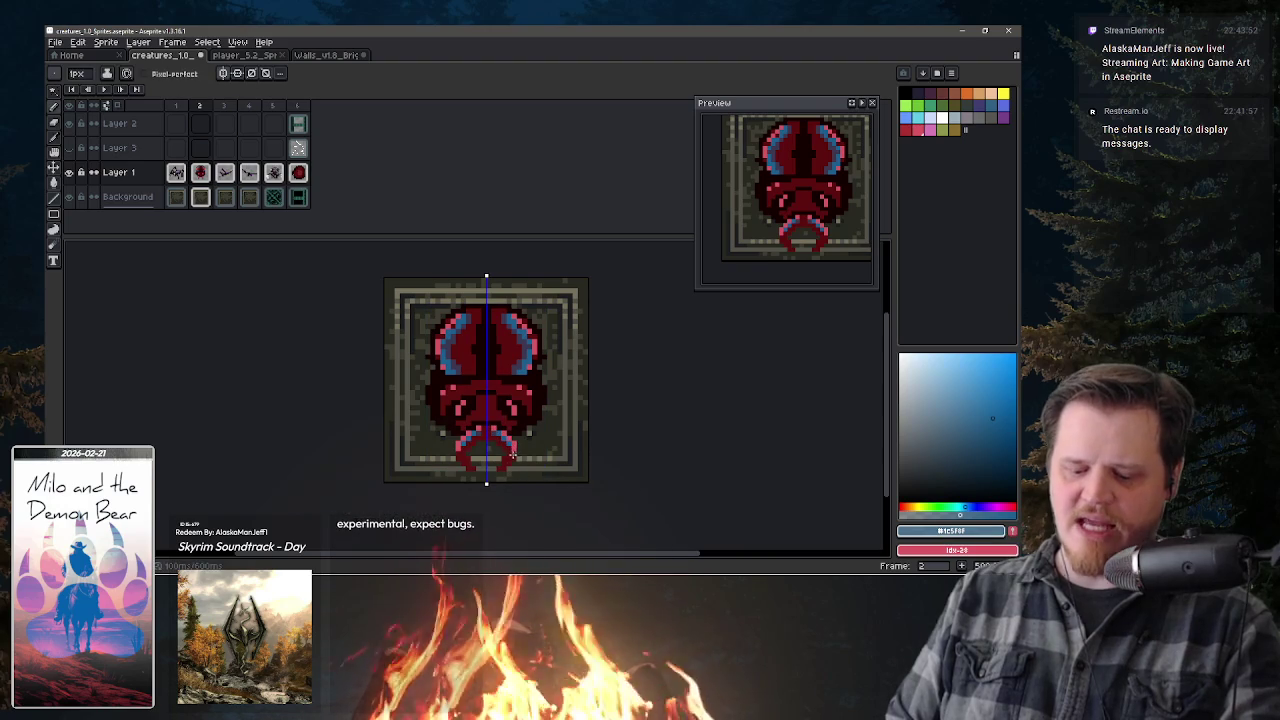
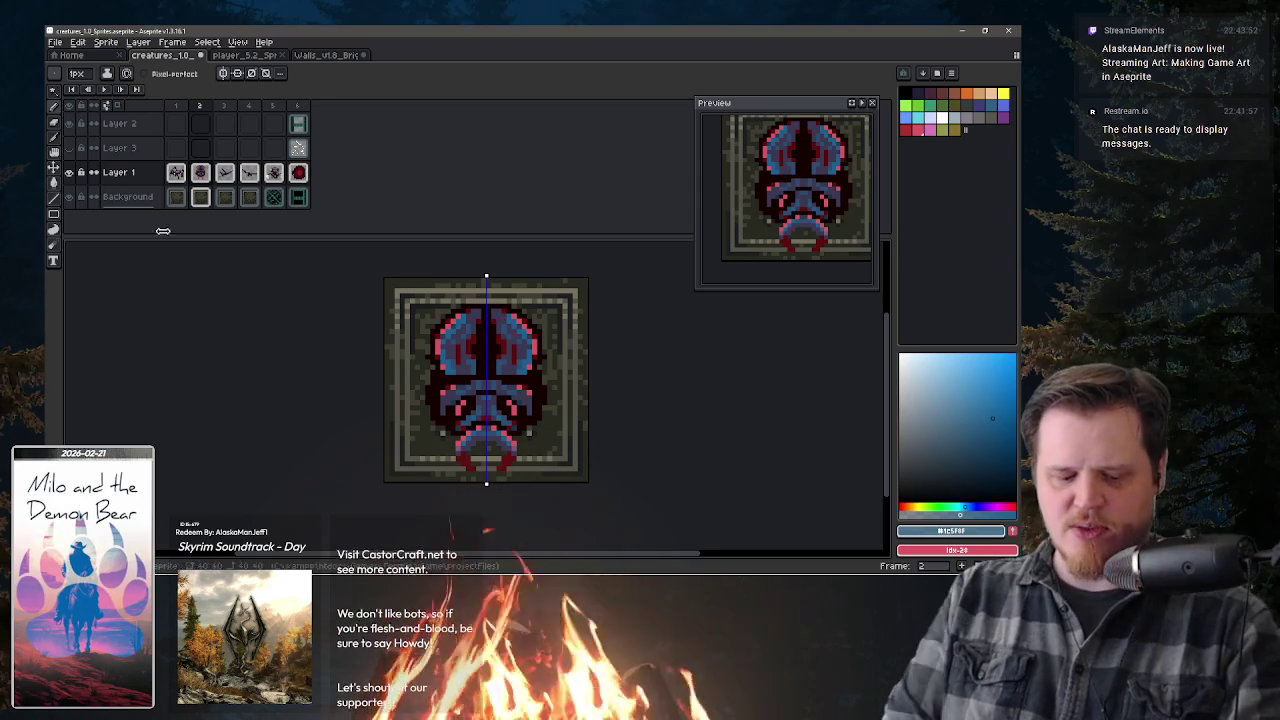
- Select the Blur Tool from the left toolbar's tool flyouts
click(79, 247)
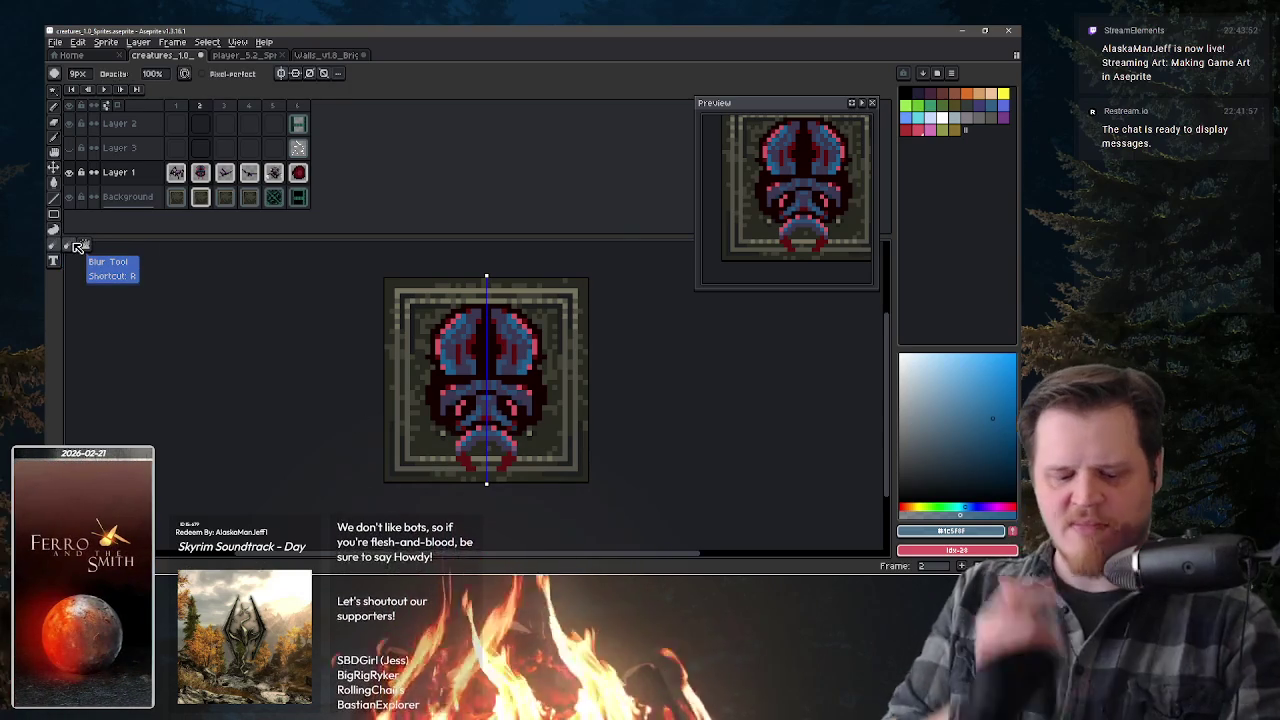
click(58, 183)
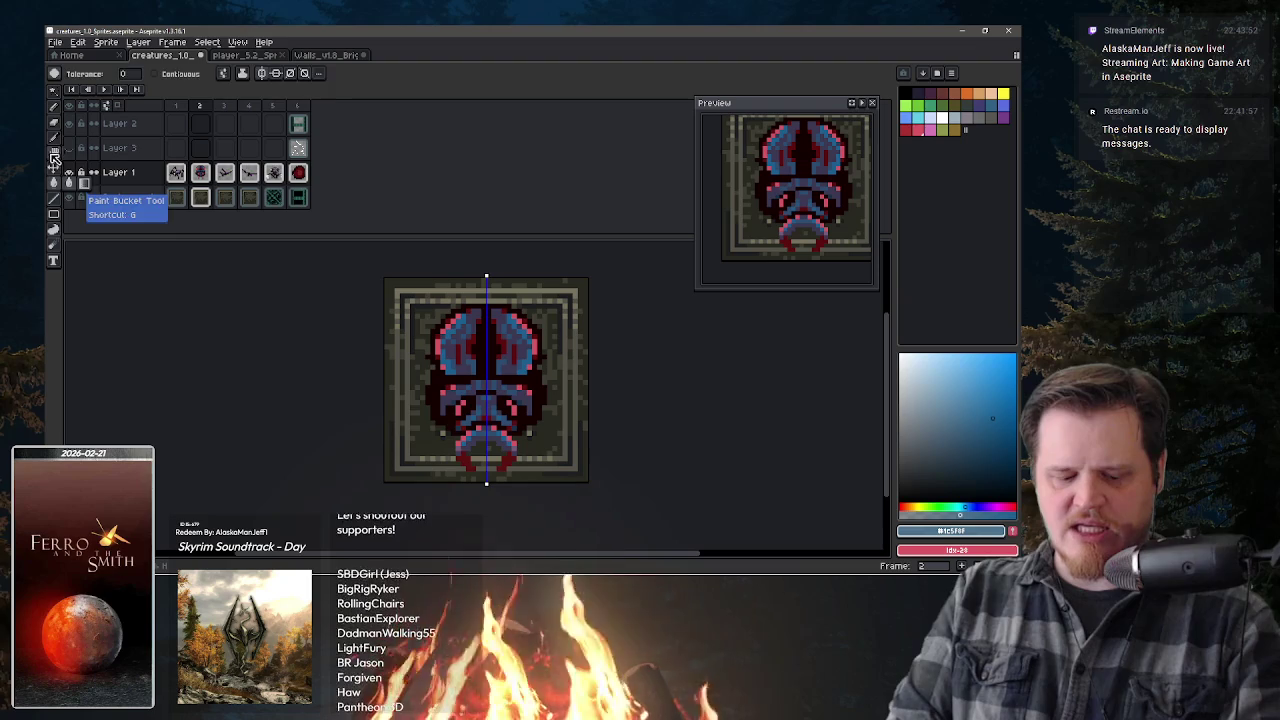
click(55, 158)
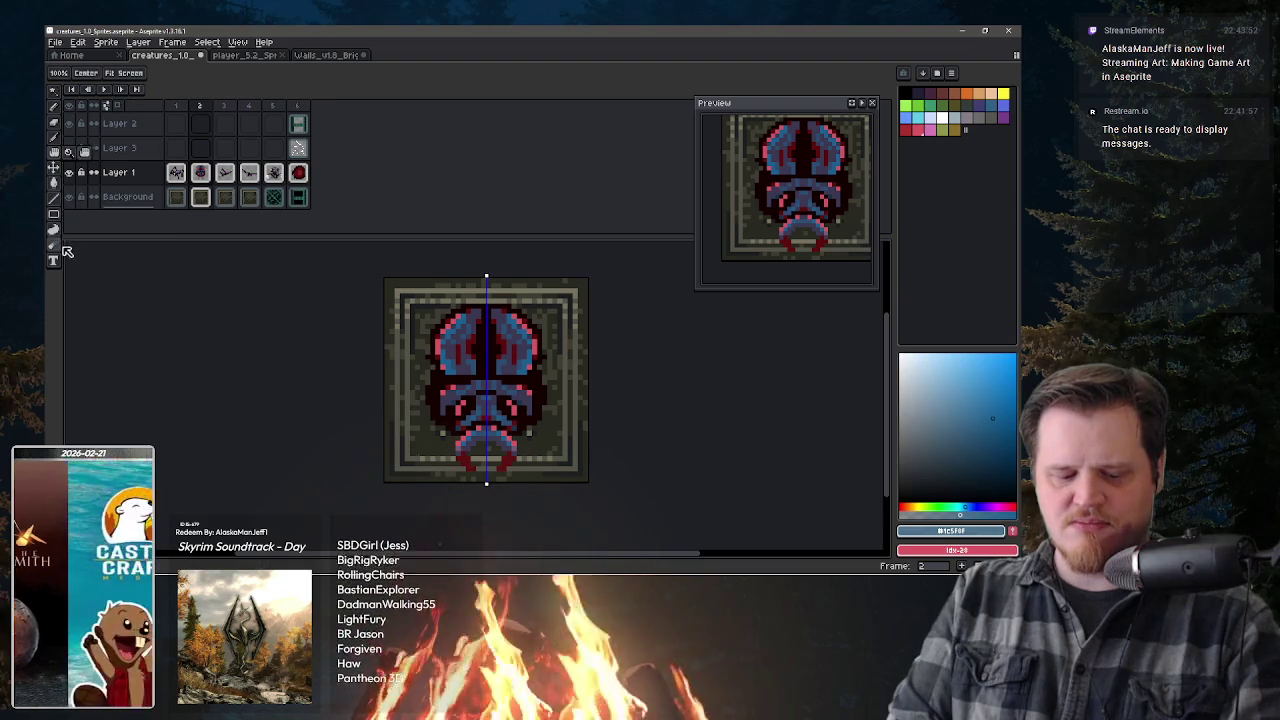
click(55, 229)
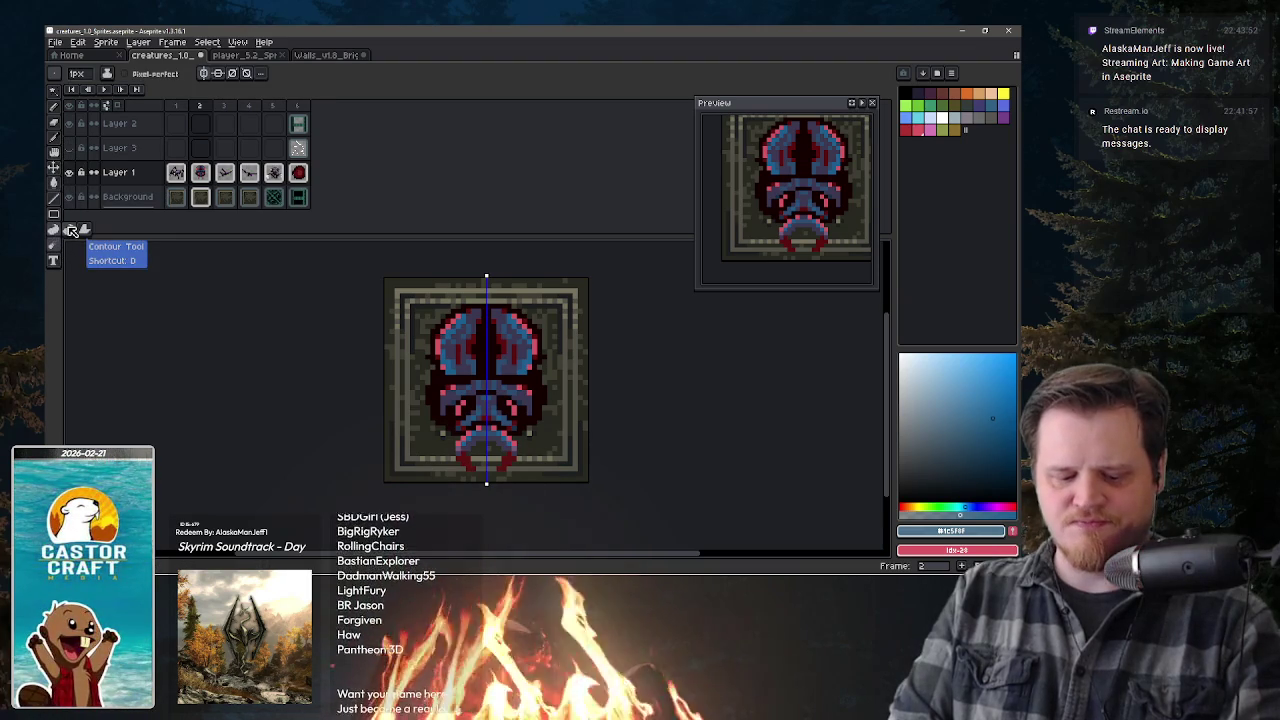
click(51, 244)
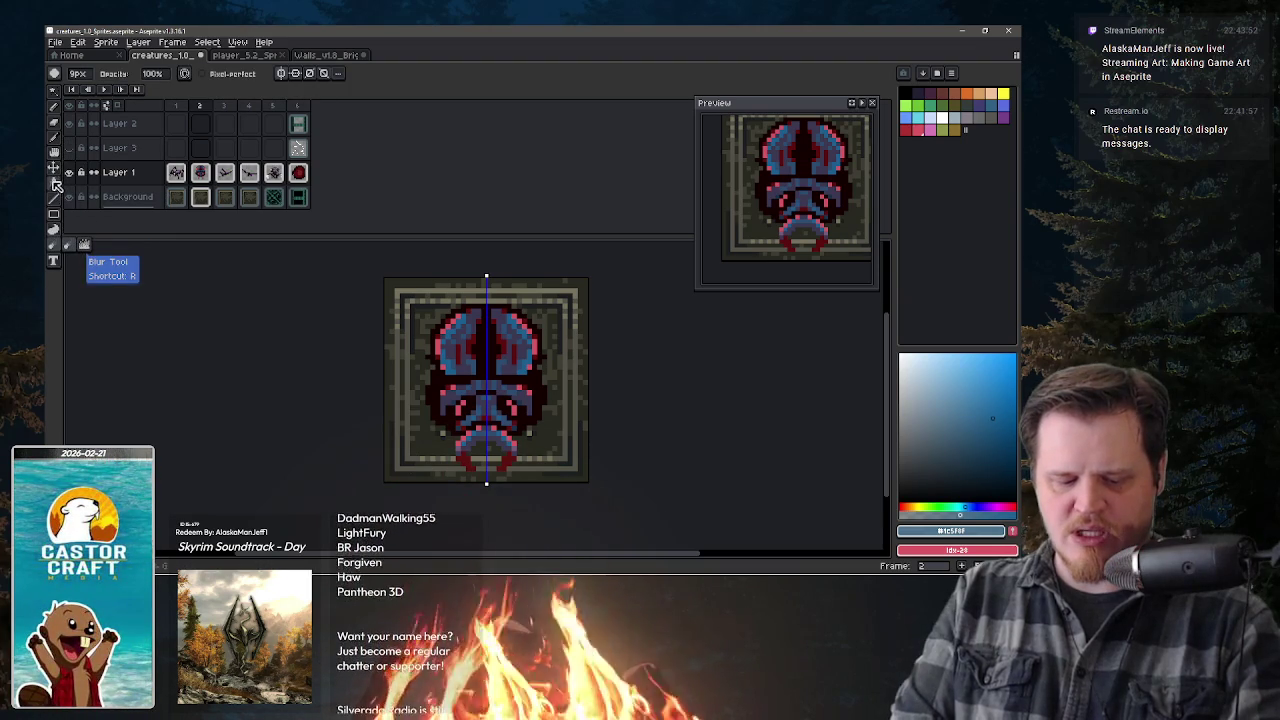
click(56, 184)
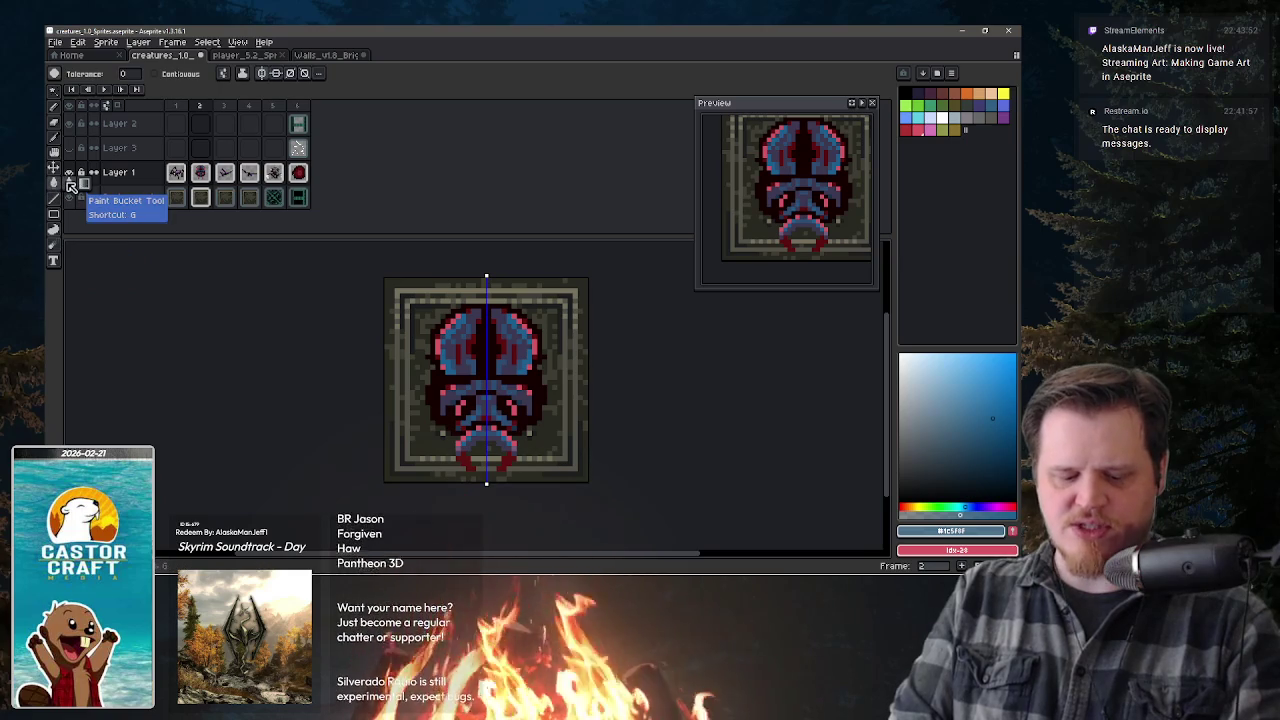
click(54, 245)
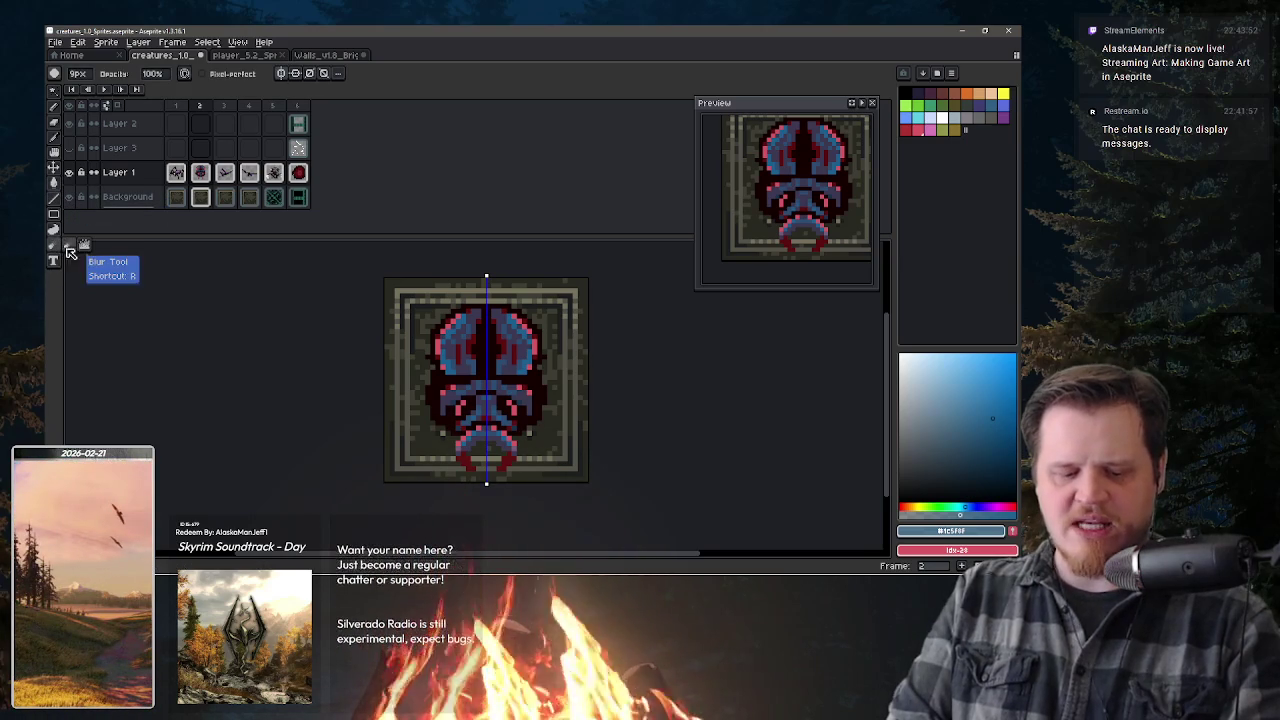
- Blur across the beetle's shell, undo the stroke, and shrink the brush to 2 px
mouse_move(490, 400)
mouse_down()
mouse_move(504, 407)
mouse_move(566, 320)
mouse_move(514, 400)
mouse_up()
key(ctrl+z)
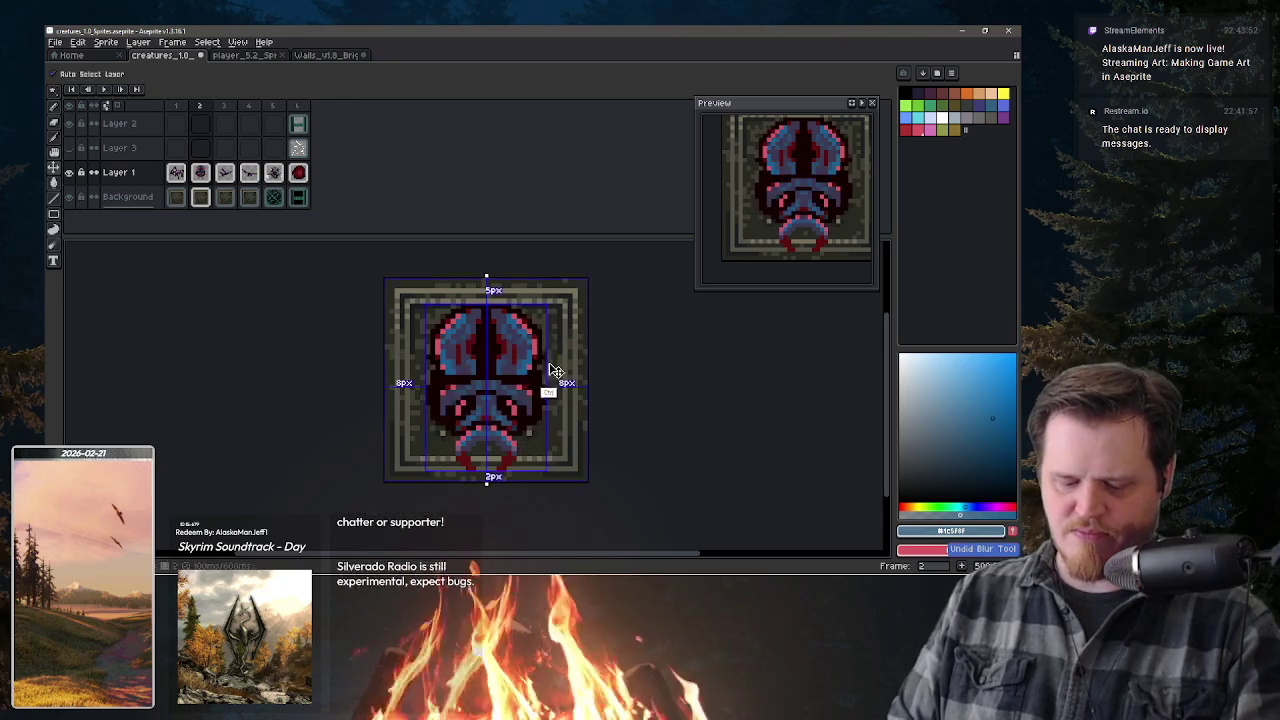
key(bracketright)
key(bracketright)
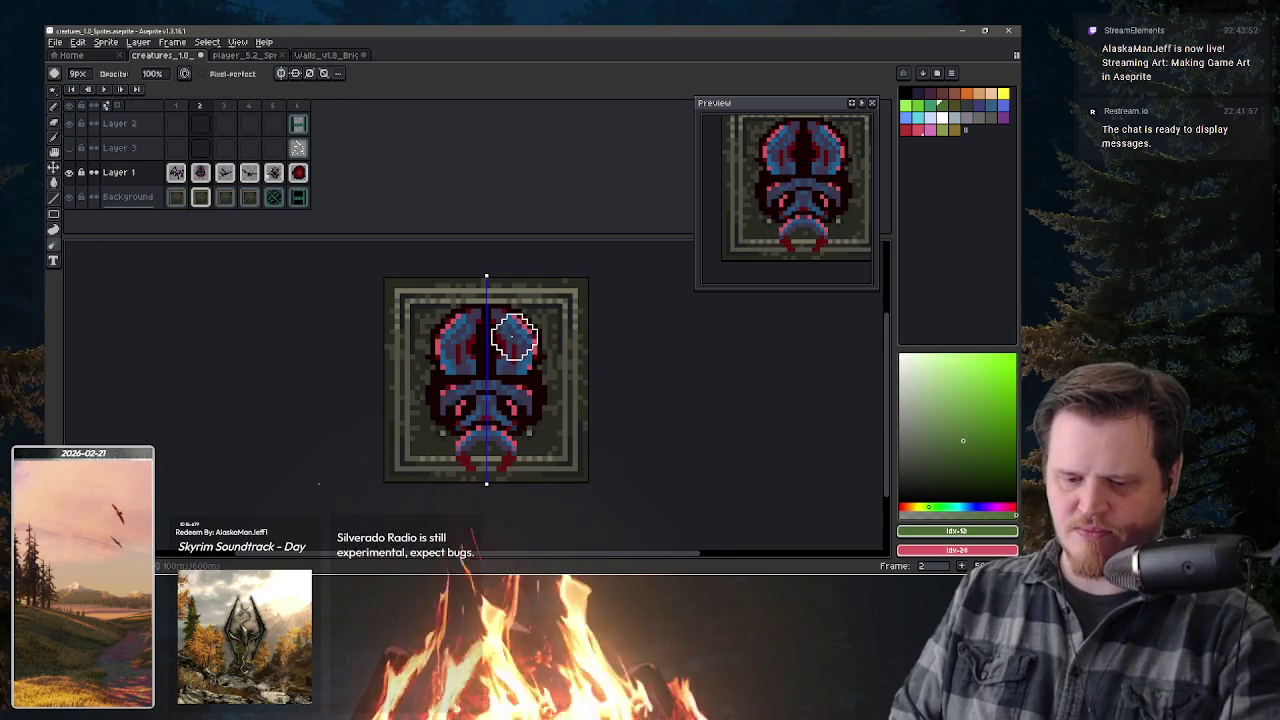
key(minus)
key(minus)
key(minus)
key(minus)
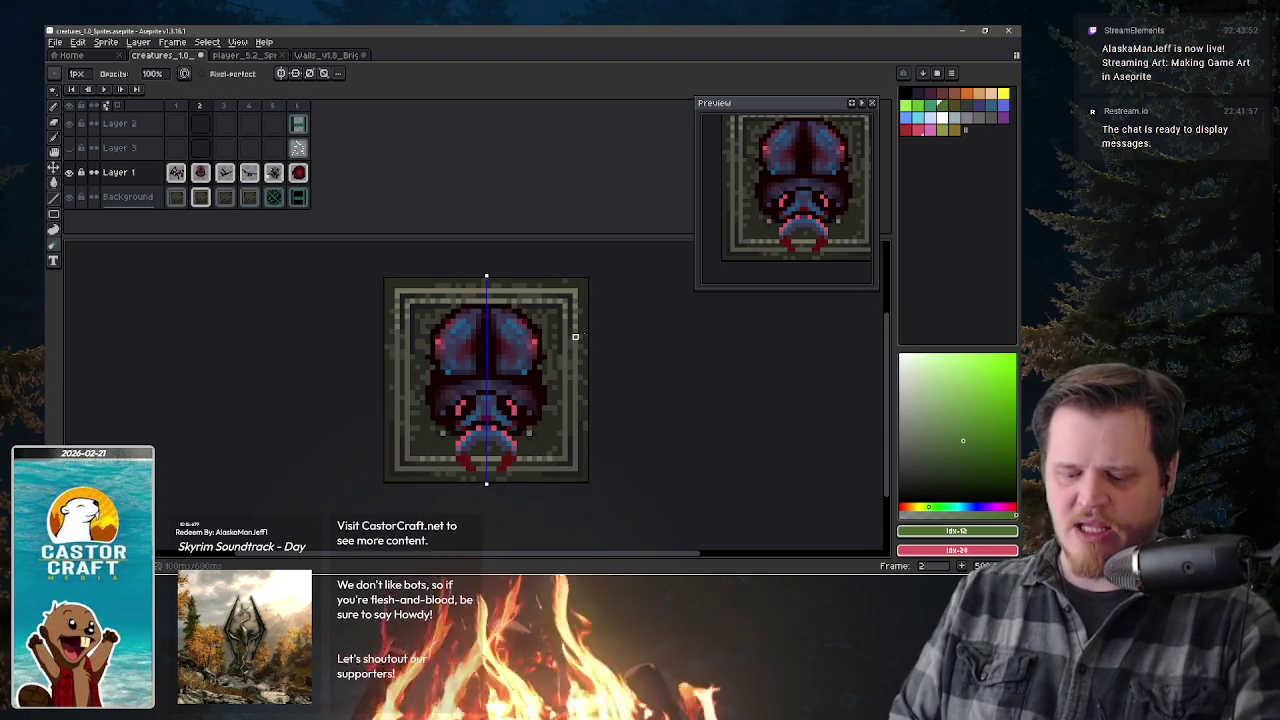
- Add blurred white highlights on the head shell's edge and a white row across the middle
alt+click(504, 311)
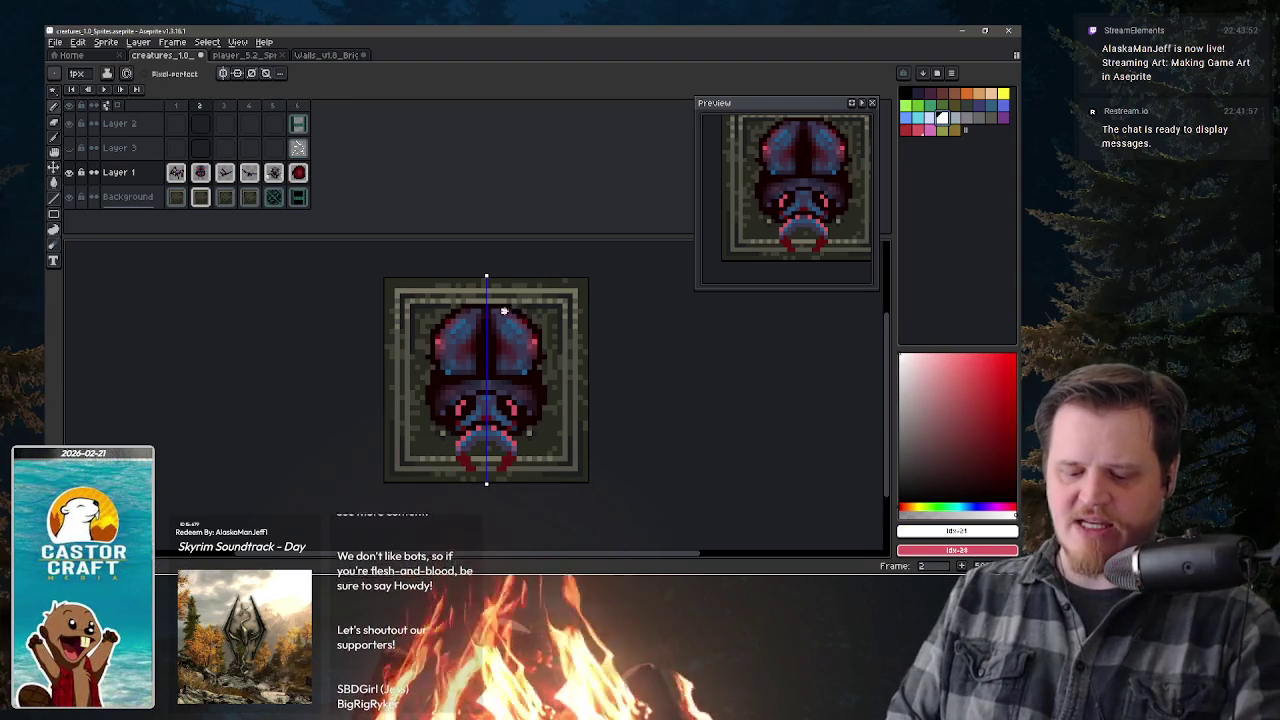
drag(534, 340, 536, 356)
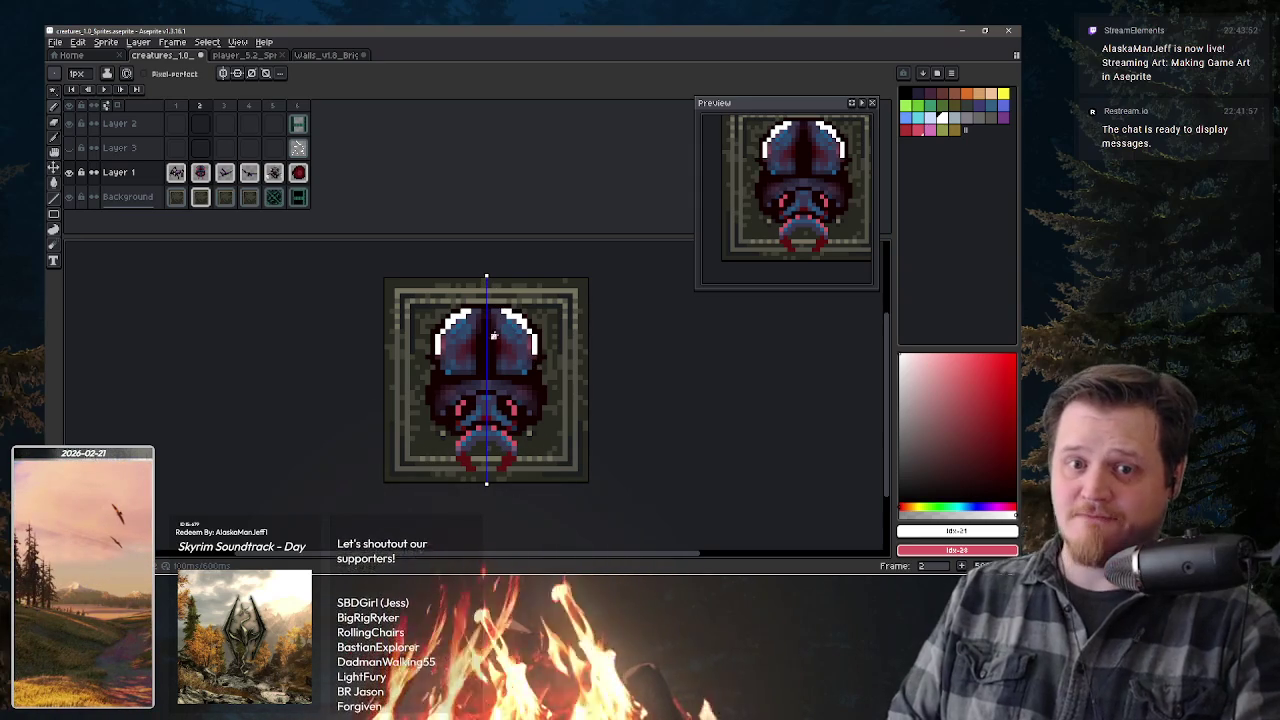
key(r)
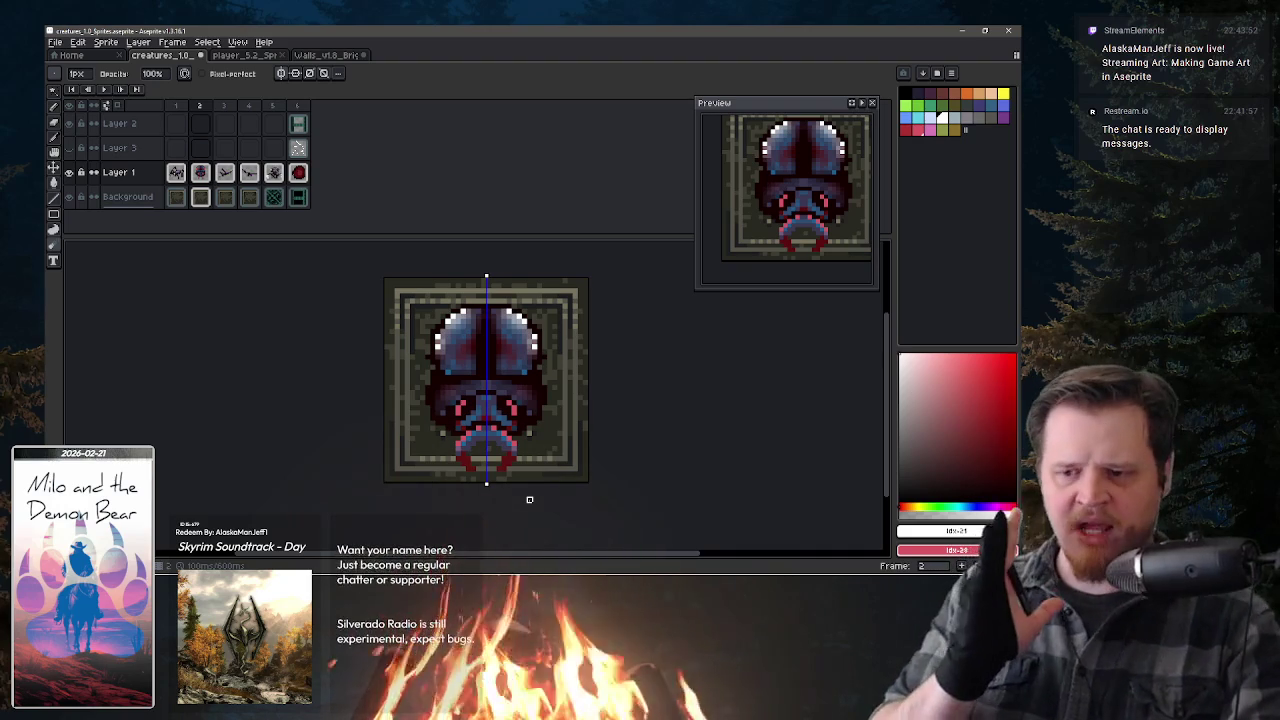
key(e)
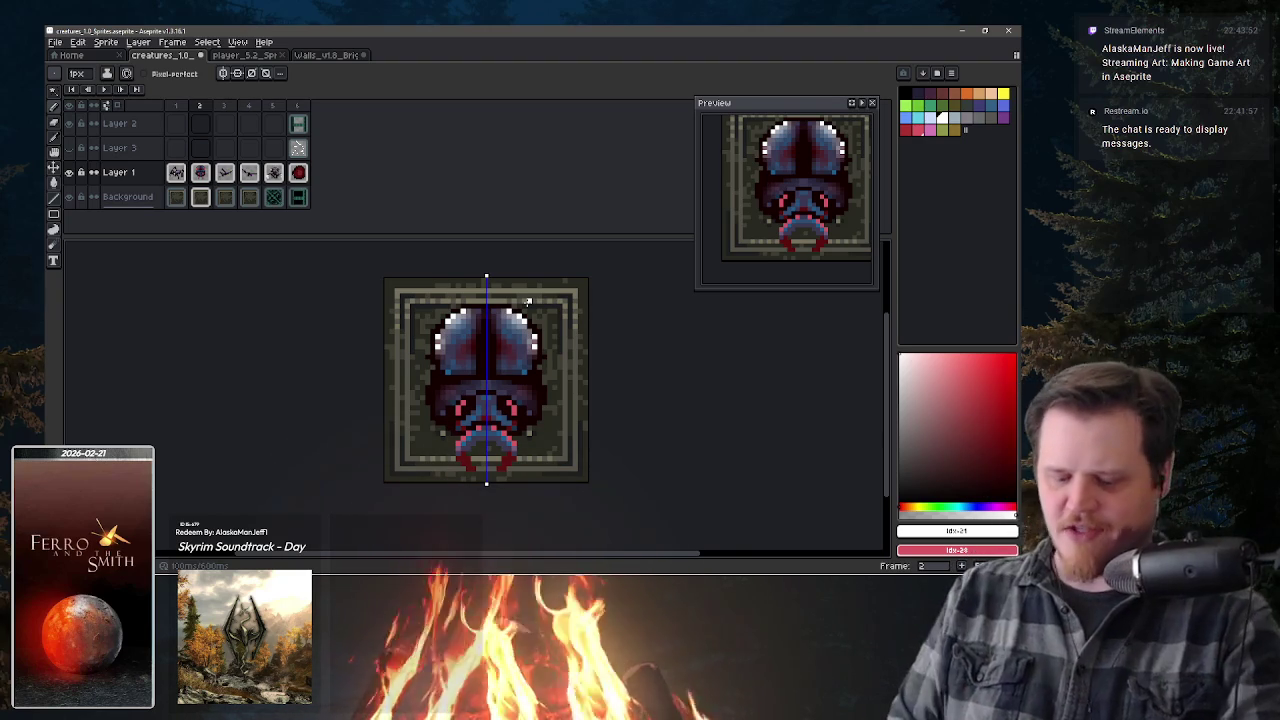
drag(513, 386, 509, 386)
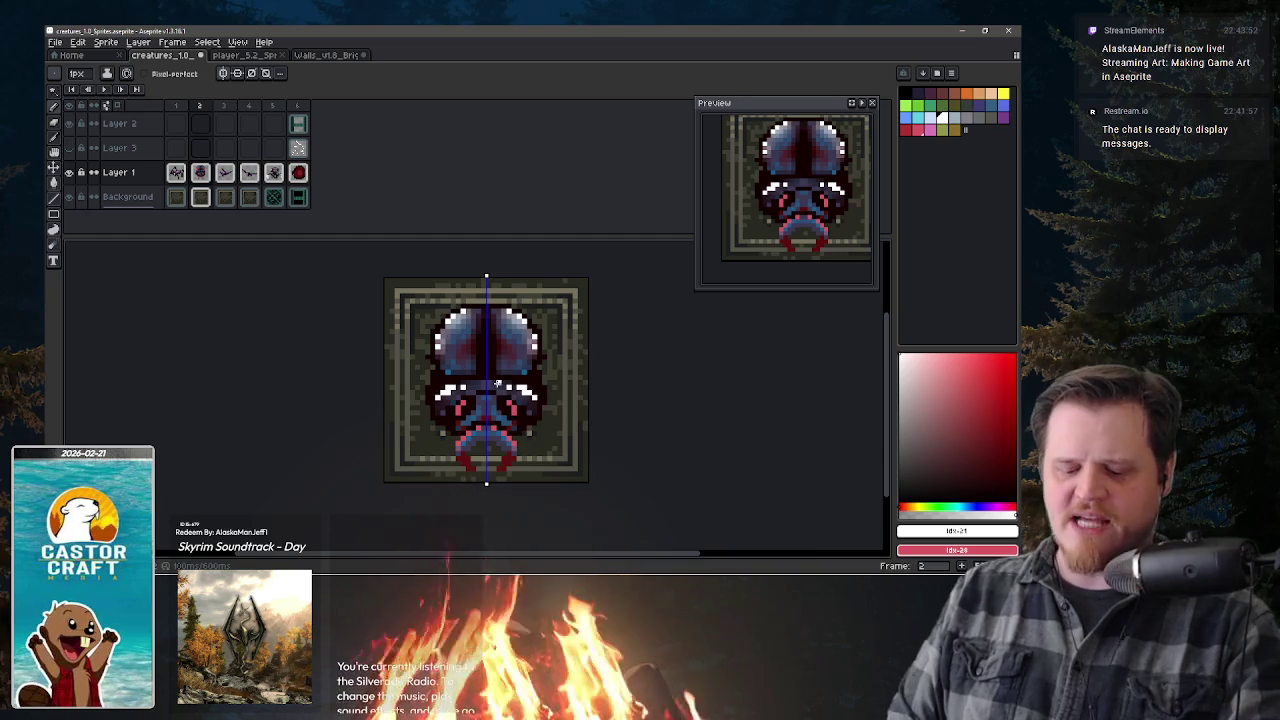
- Soften the middle highlight row with a 1 px blur and eraser, then eyedrop #150000
click(53, 245)
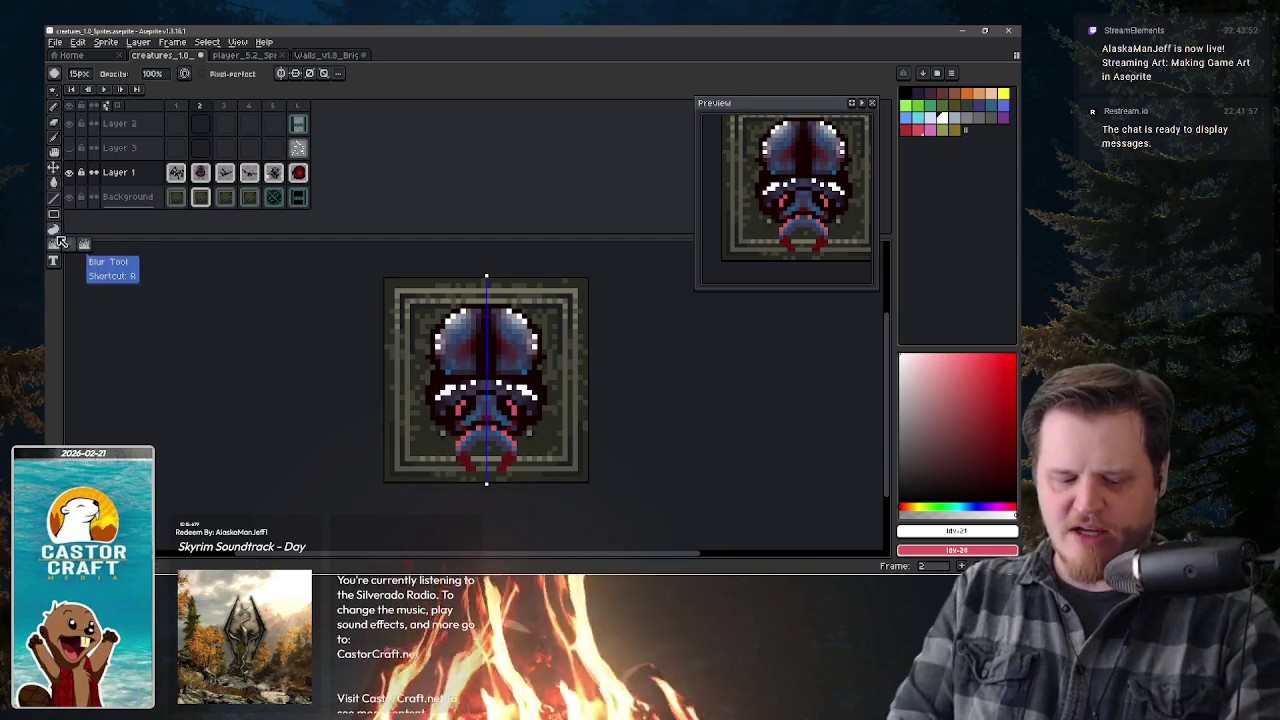
click(72, 248)
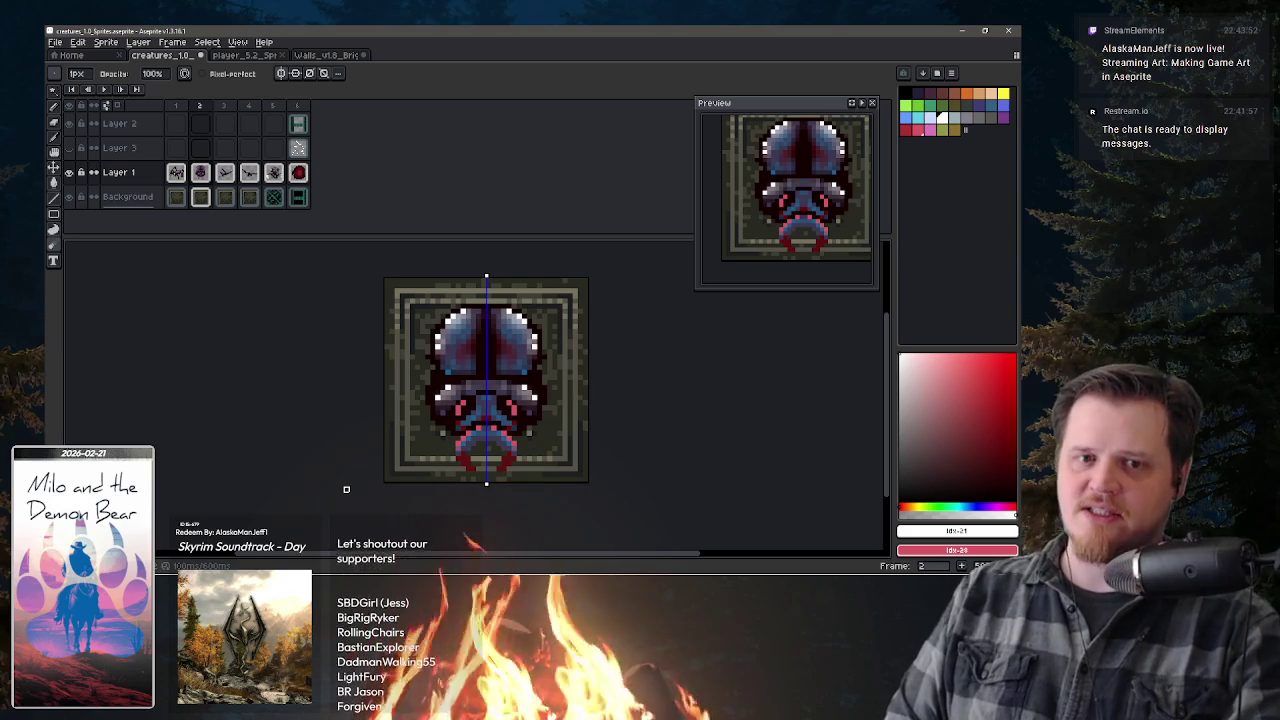
key(e)
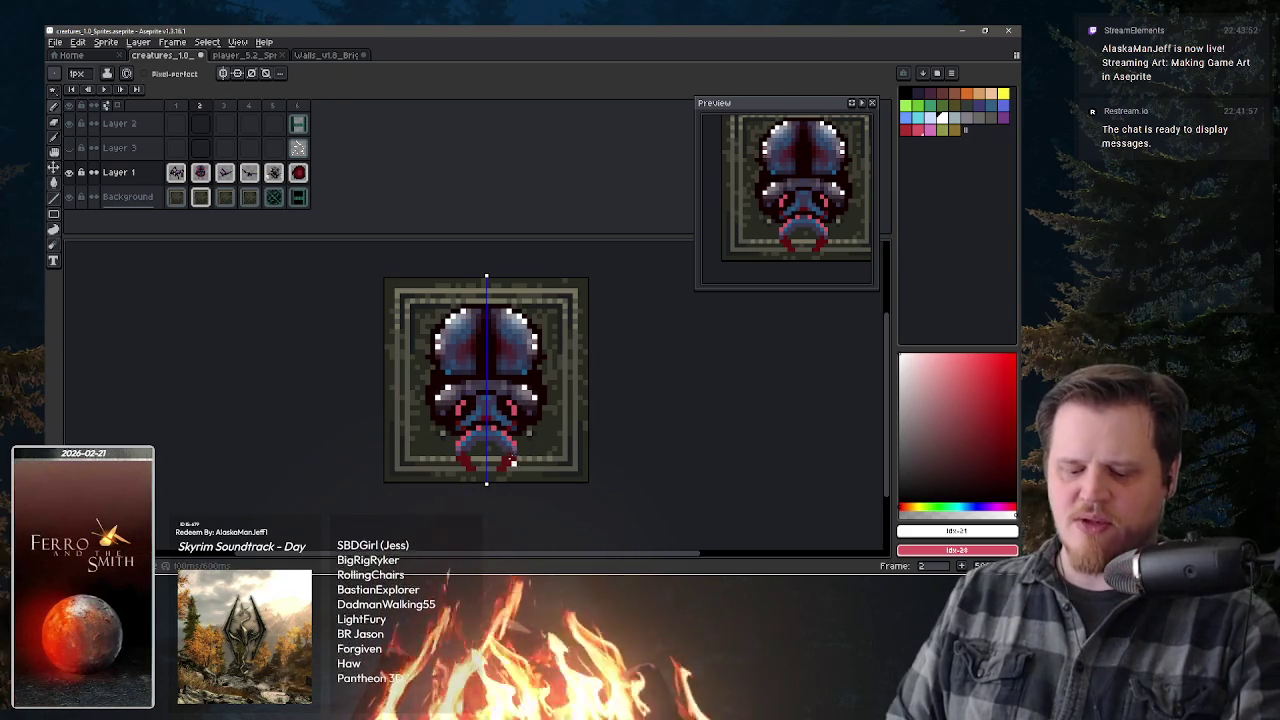
alt+click(500, 466)
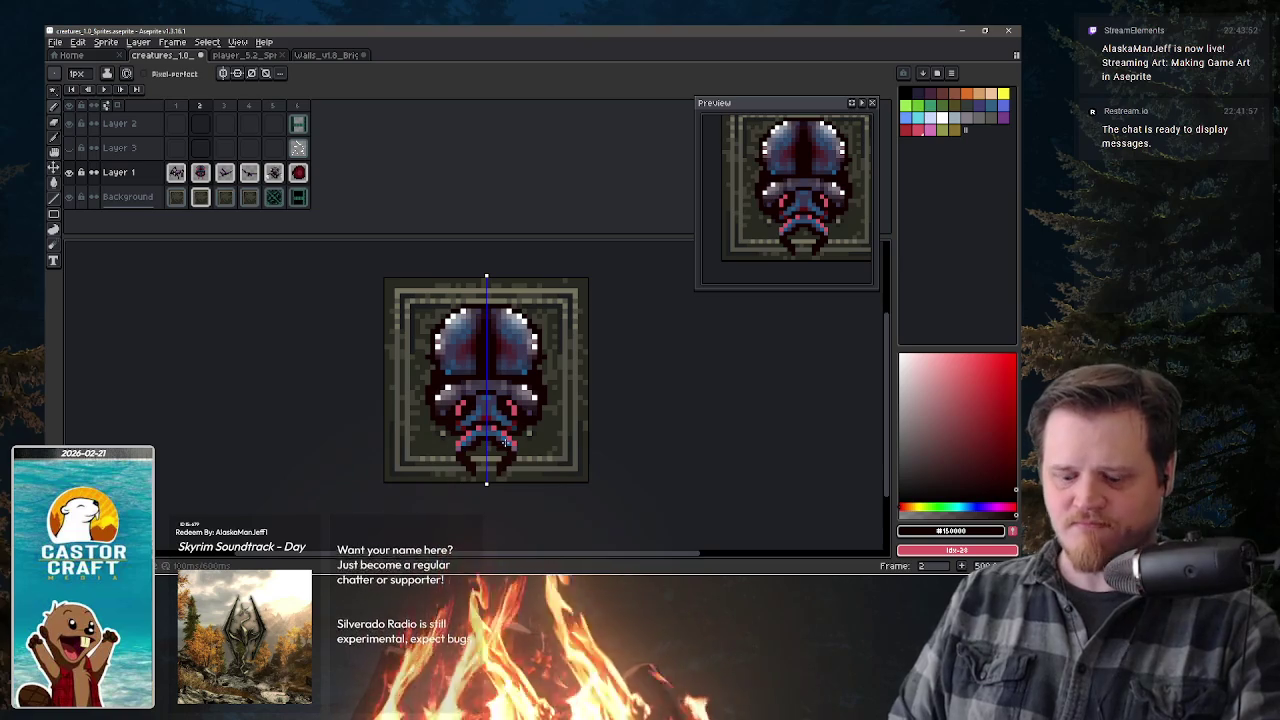
alt+click(505, 437)
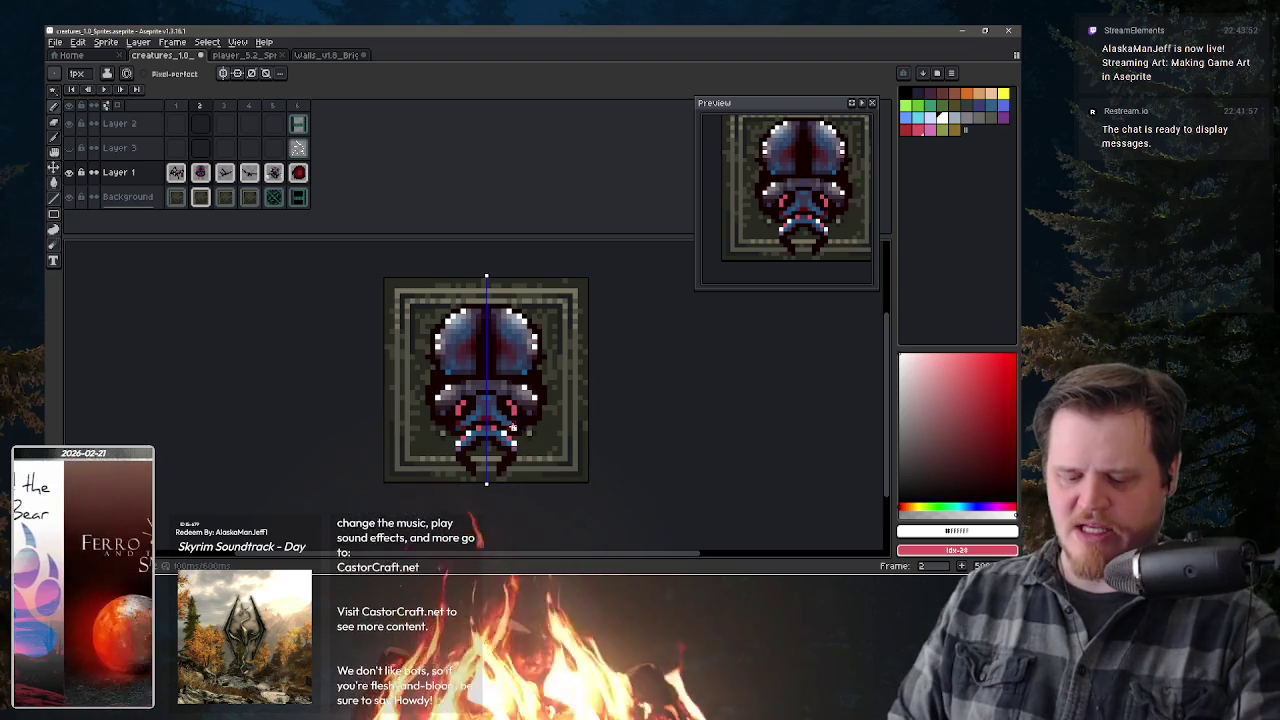
- Touch up white highlight pixels, then flip between the spider and beetle frames to compare
key(b)
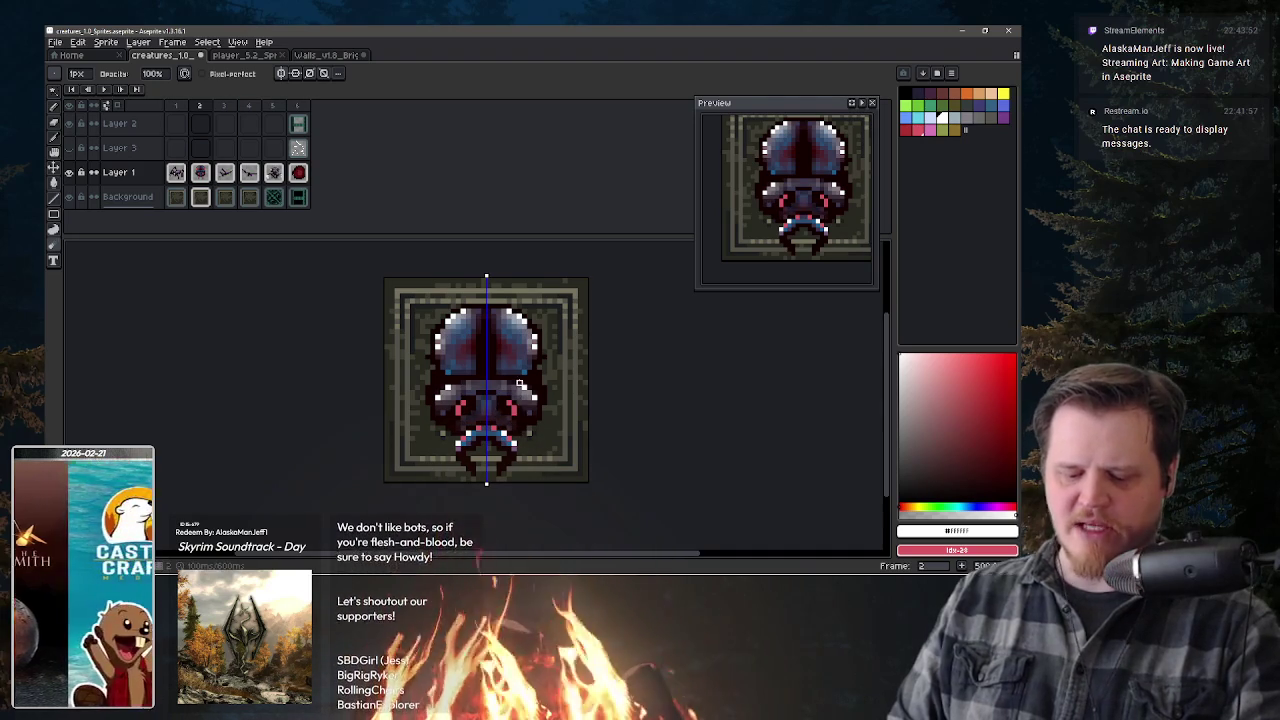
key(e)
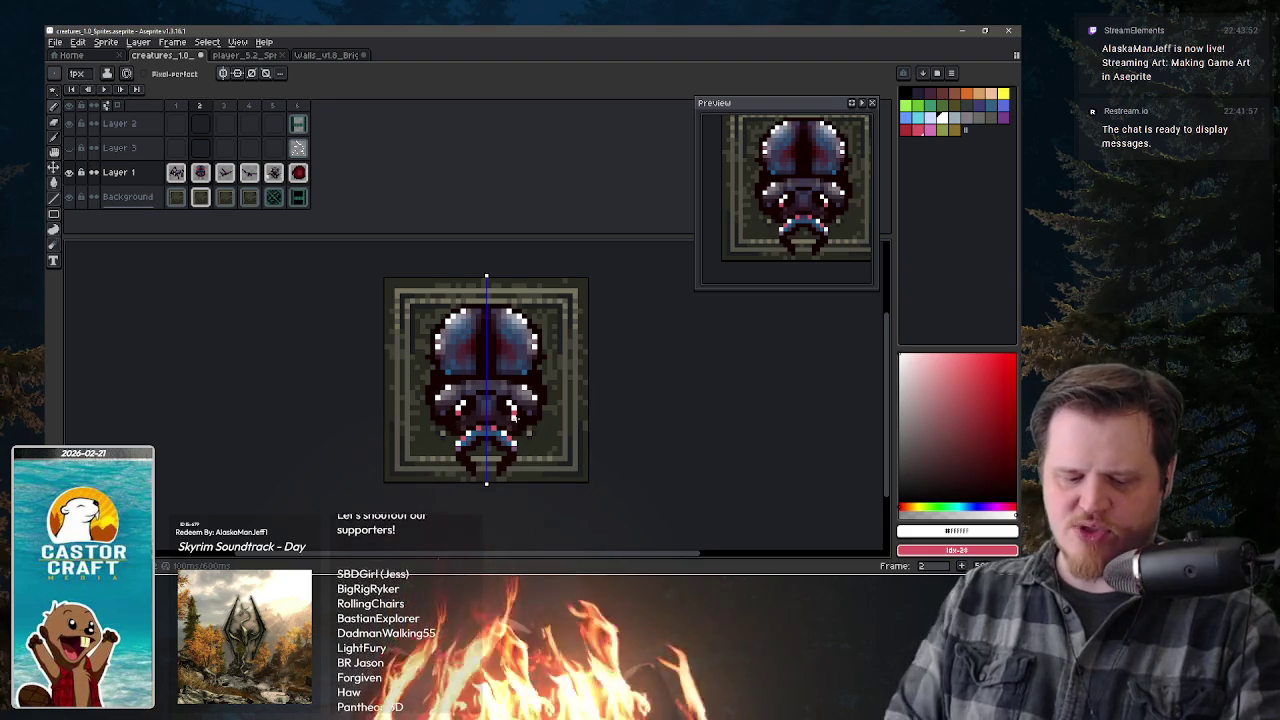
key(Left)
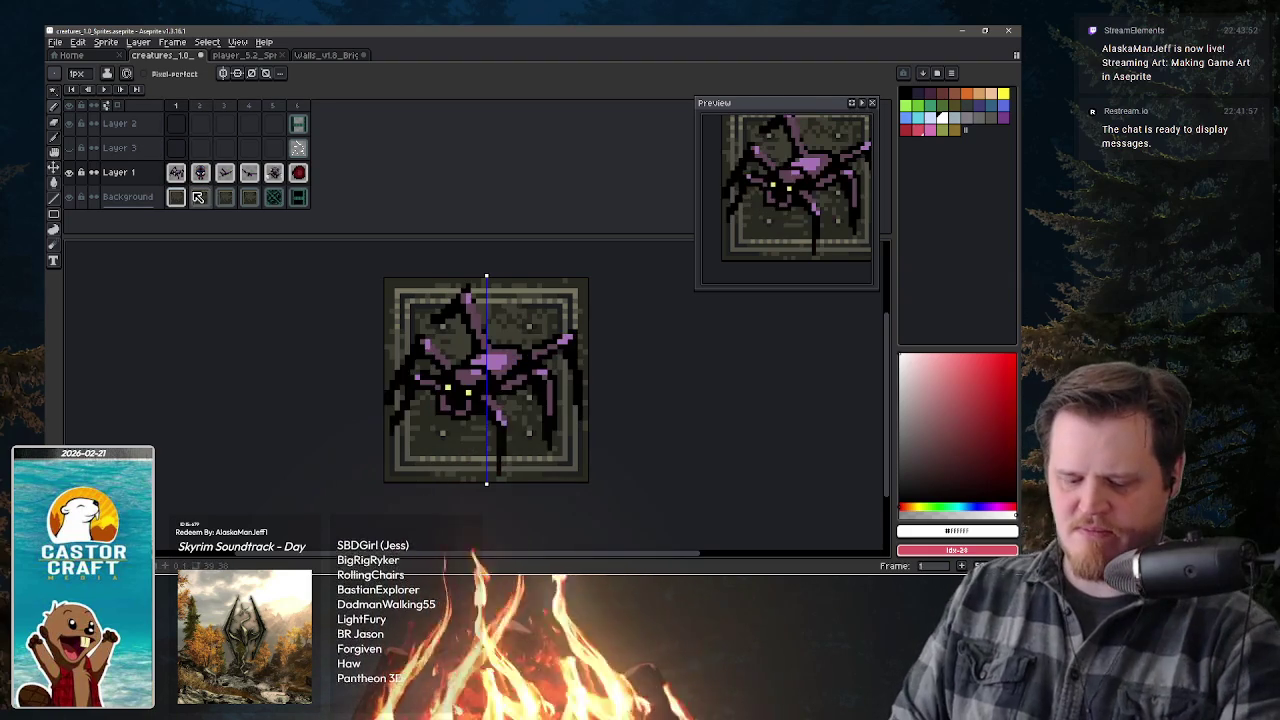
key(Right)
key(Left)
key(Right)
key(Left)
key(Right)
key(Left)
key(Right)
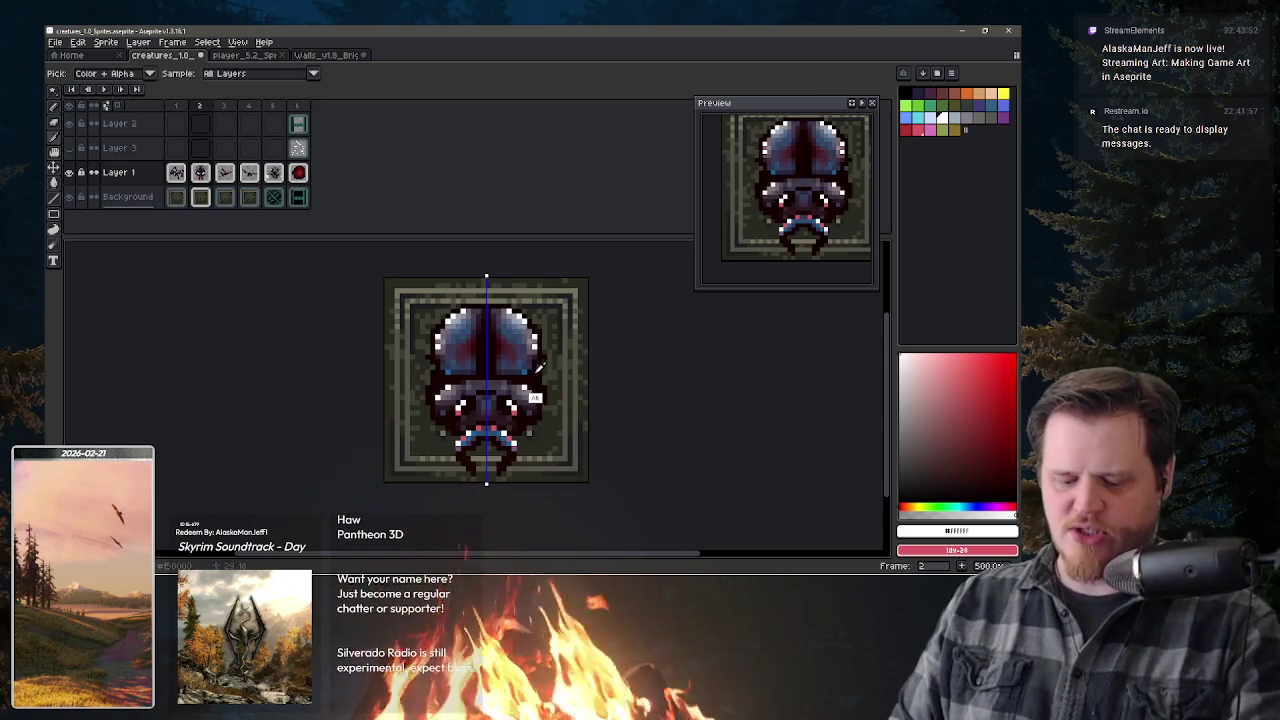
- Eyedrop #150000 and draw mirrored upper and lower legs on the beetle
alt+click(539, 353)
drag(553, 335, 570, 312)
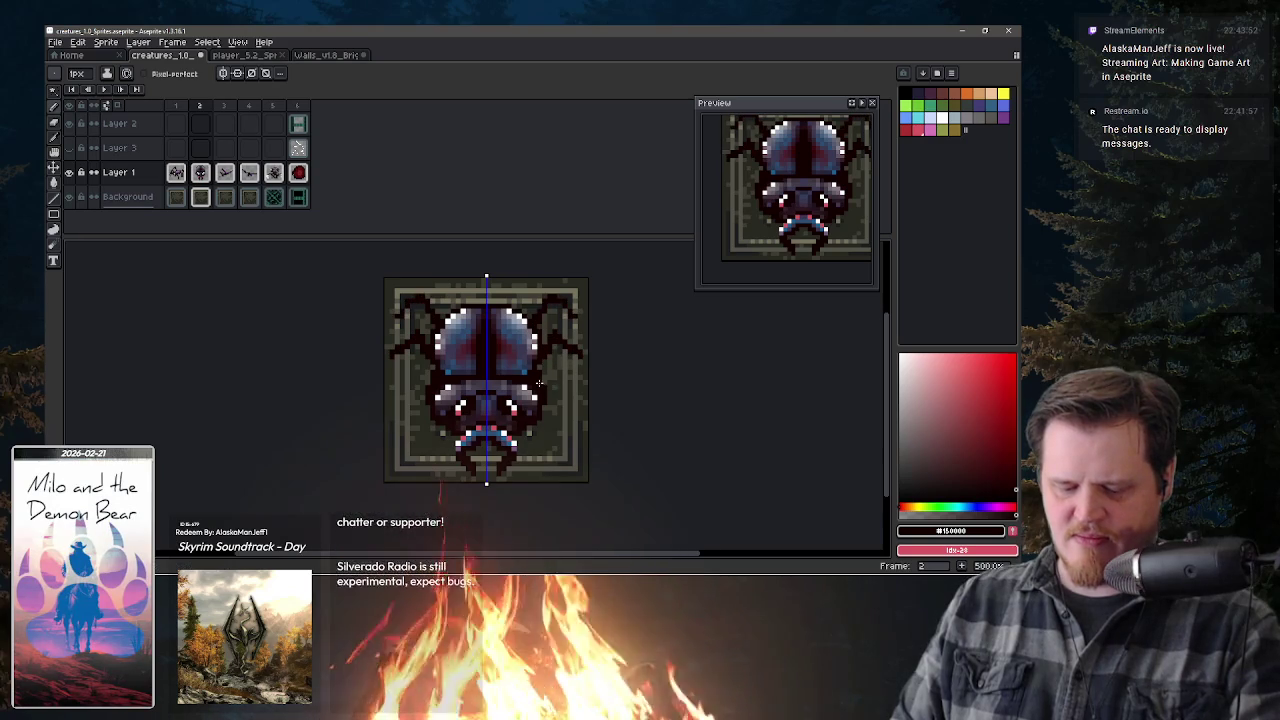
drag(557, 385, 573, 421)
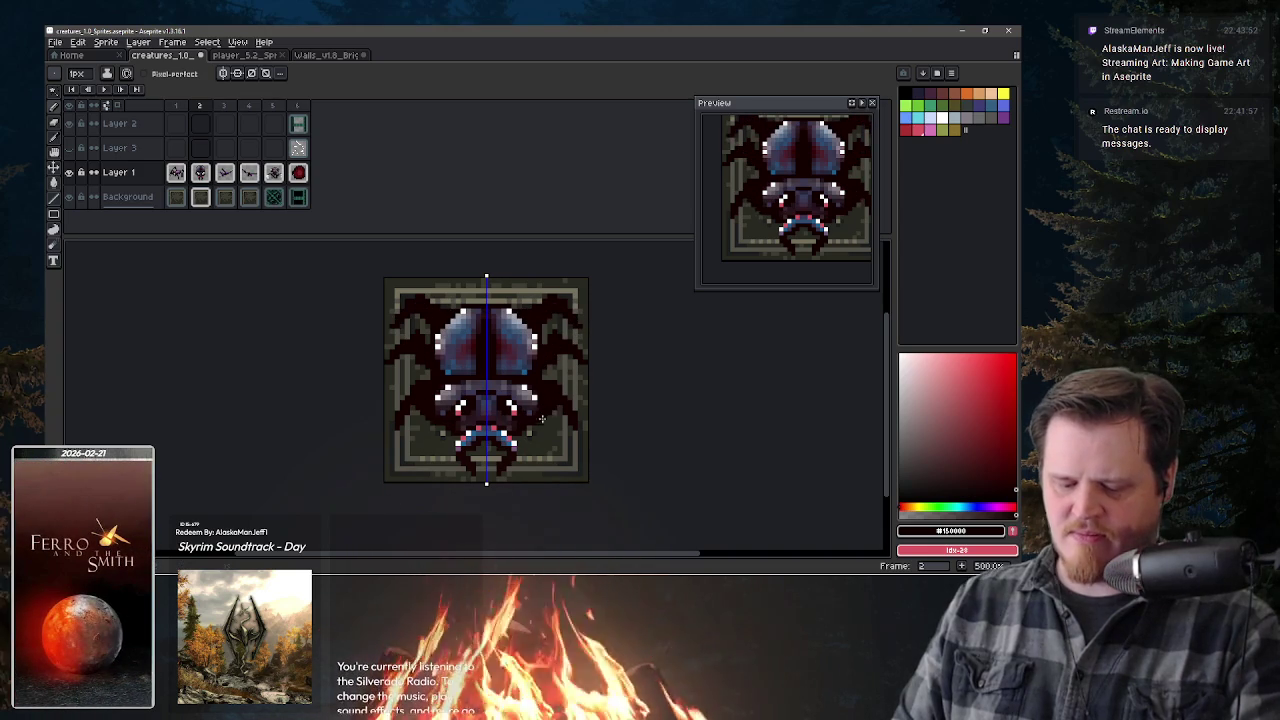
- Clean up the legs with Pencil and Eraser, then advance to frame 3
key(b)
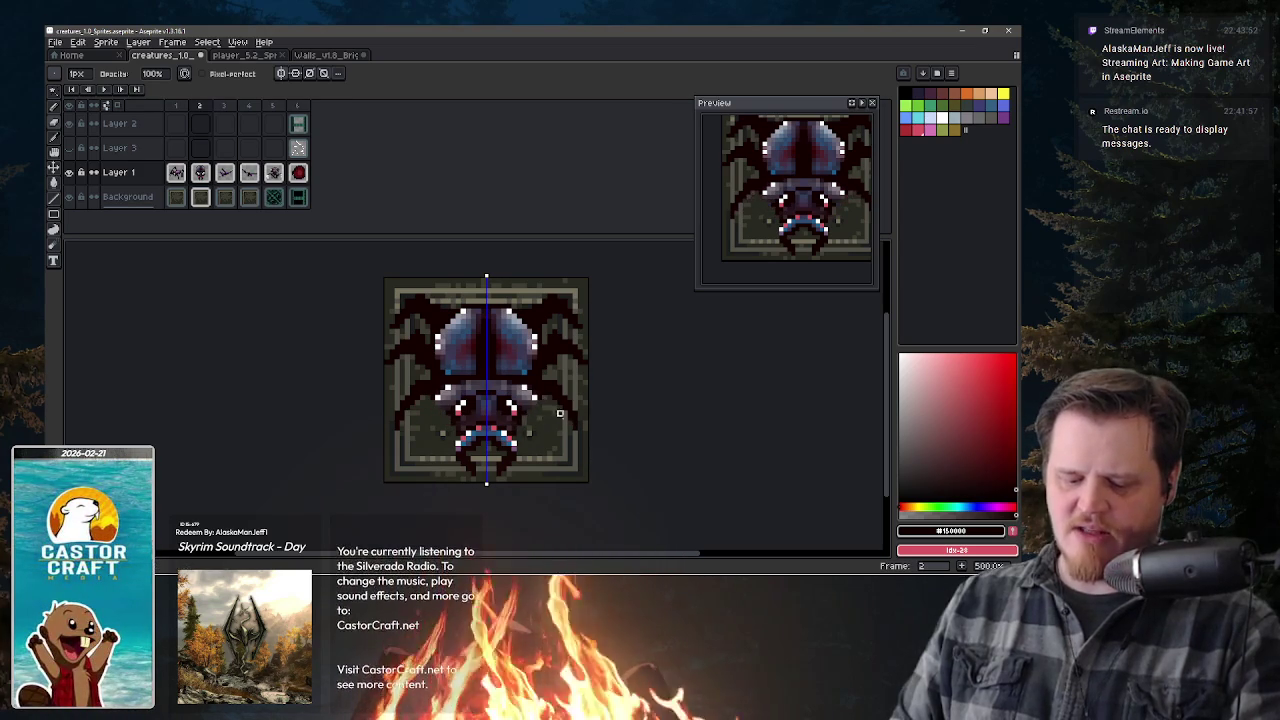
key(e)
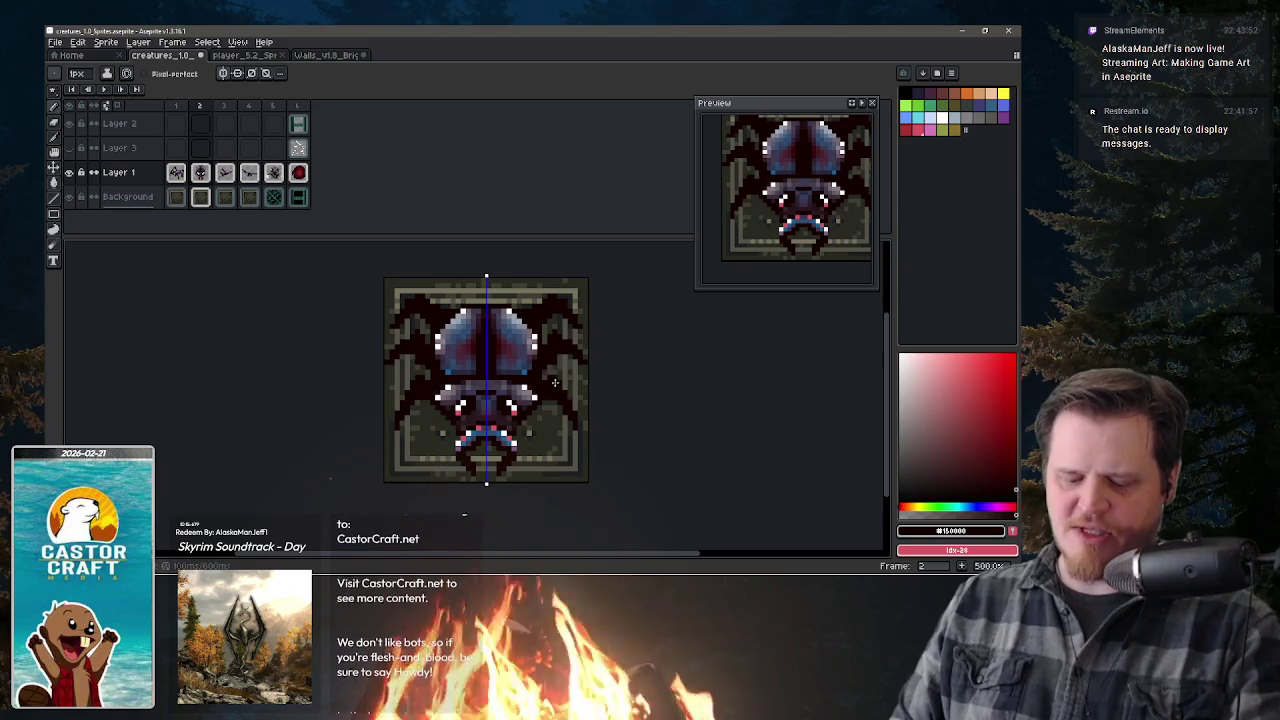
key(b)
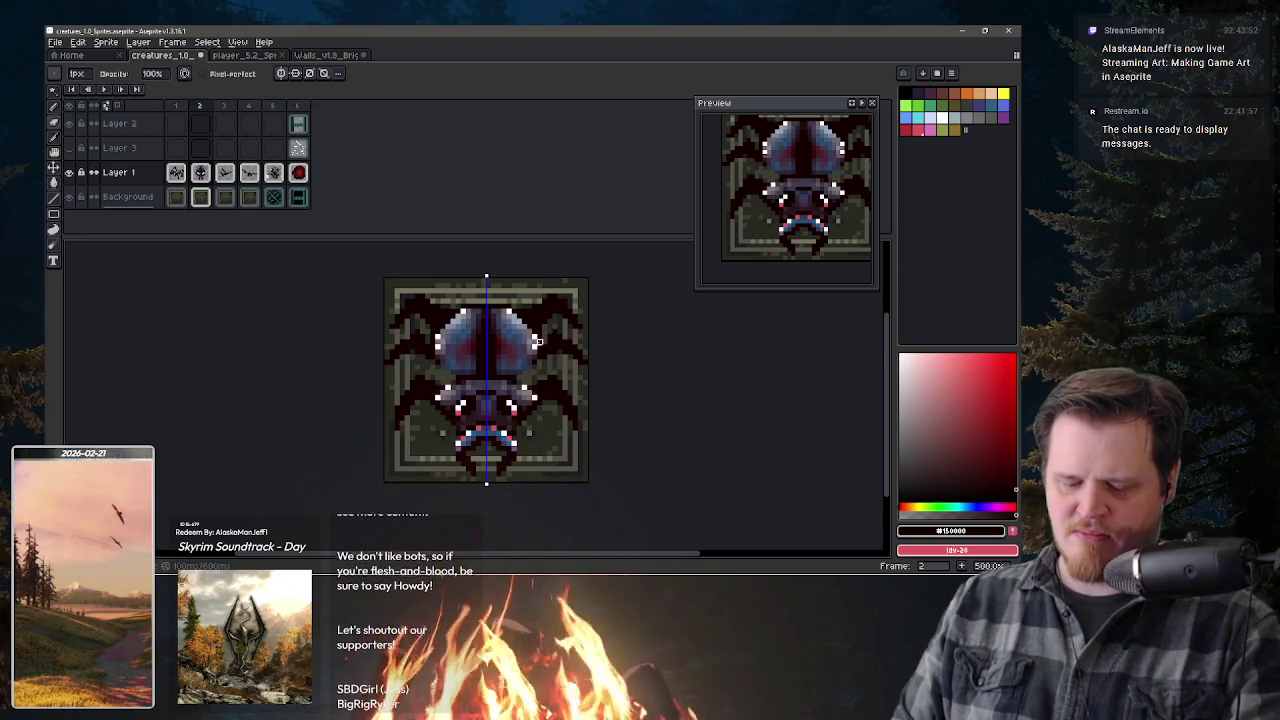
key(e)
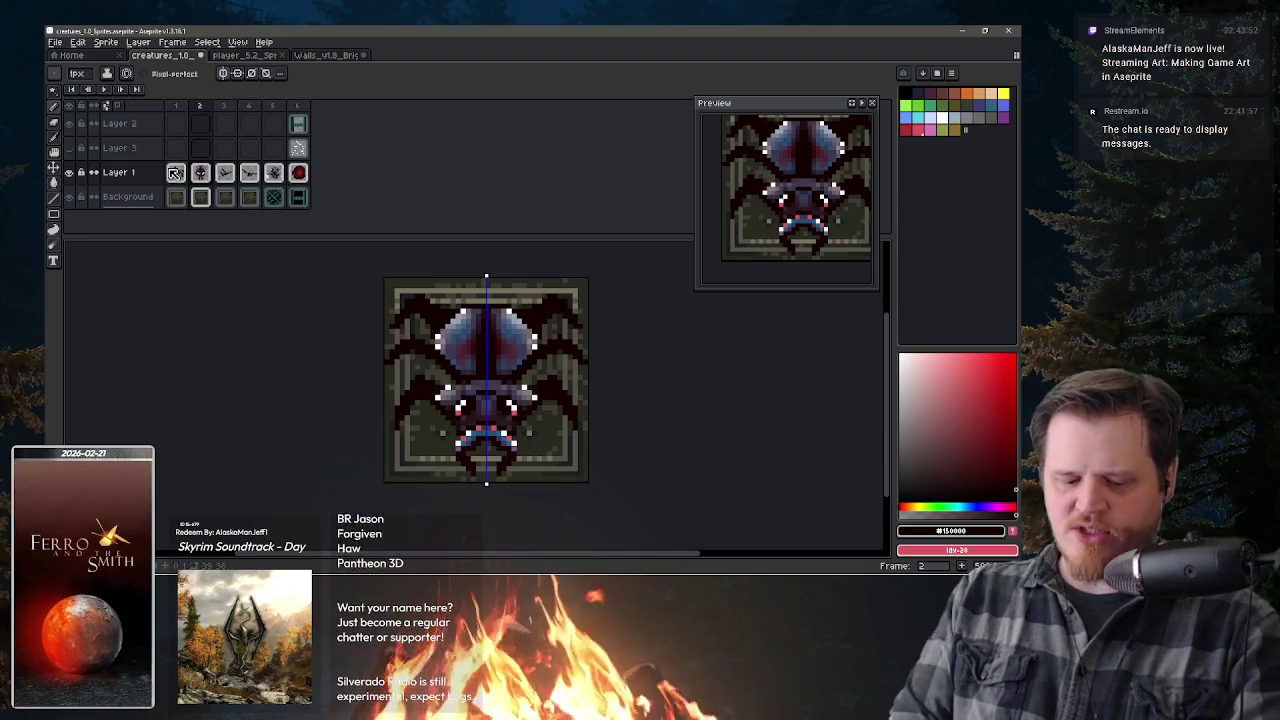
key(Right)
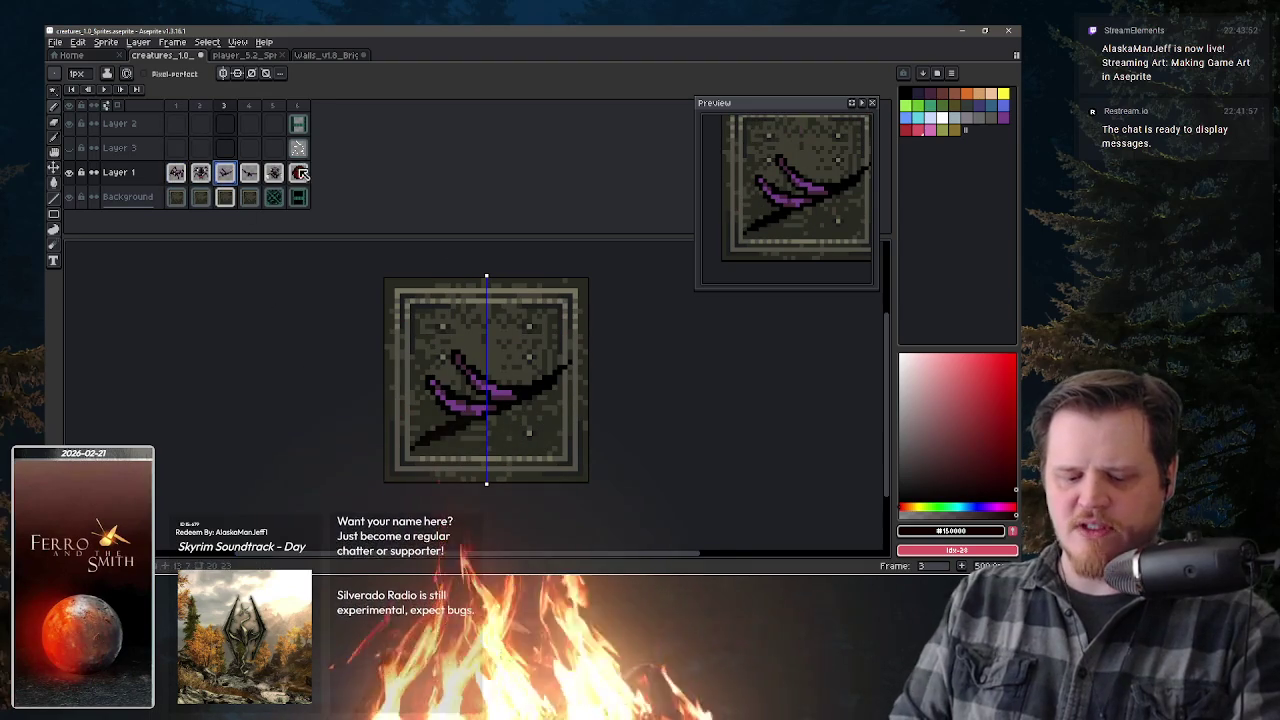
- Jump to frame 6, then step back through frames 5, 4, 3 and 2 to frame 1
key(Right)
key(Right)
key(Right)
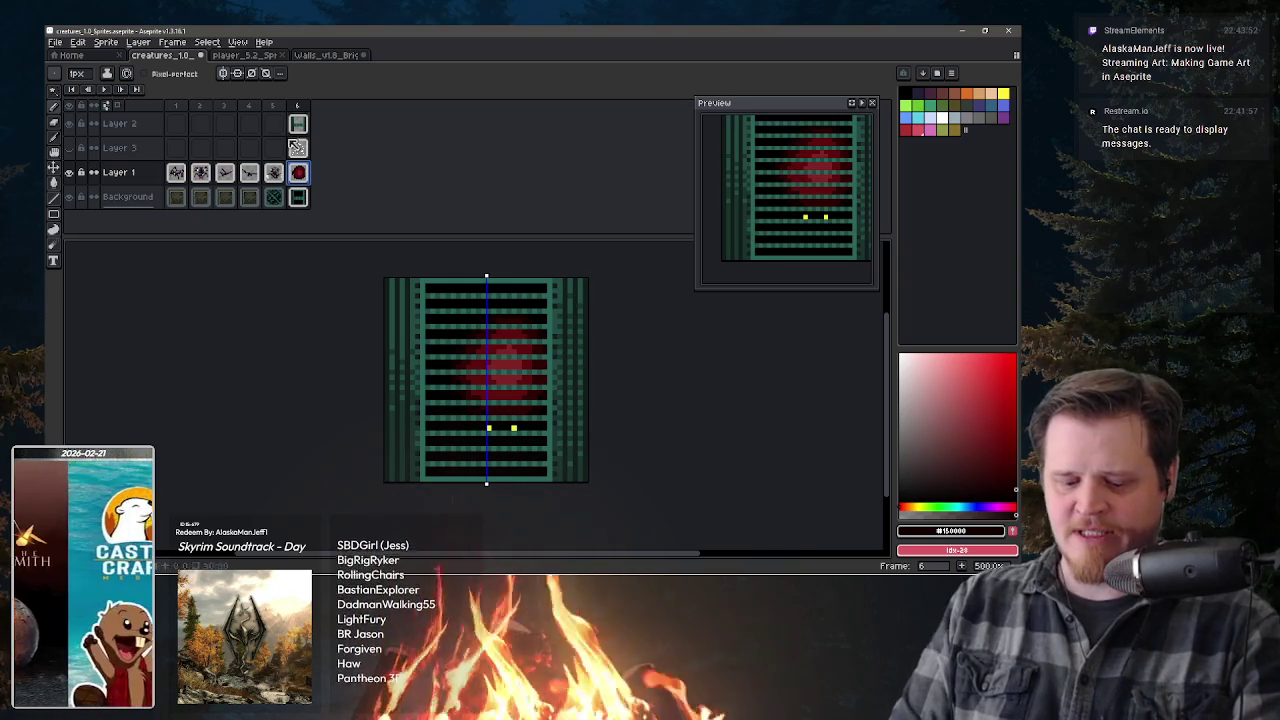
click(275, 173)
key(Left)
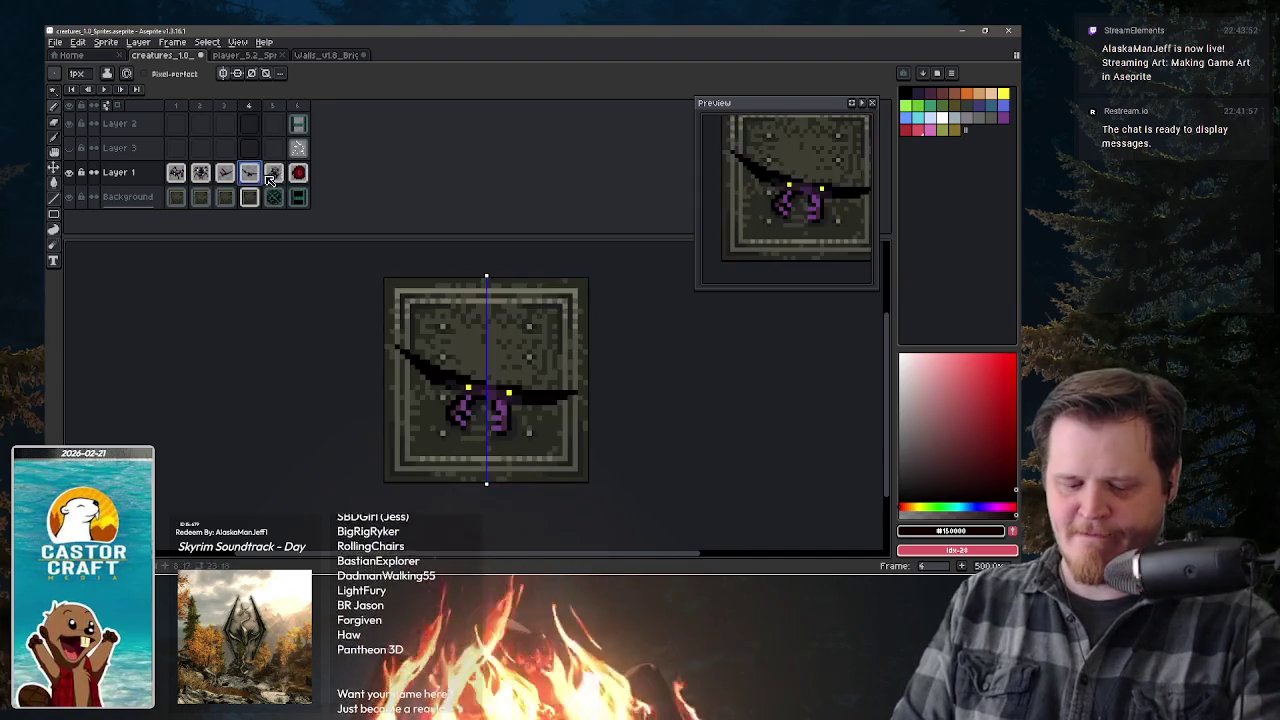
click(228, 175)
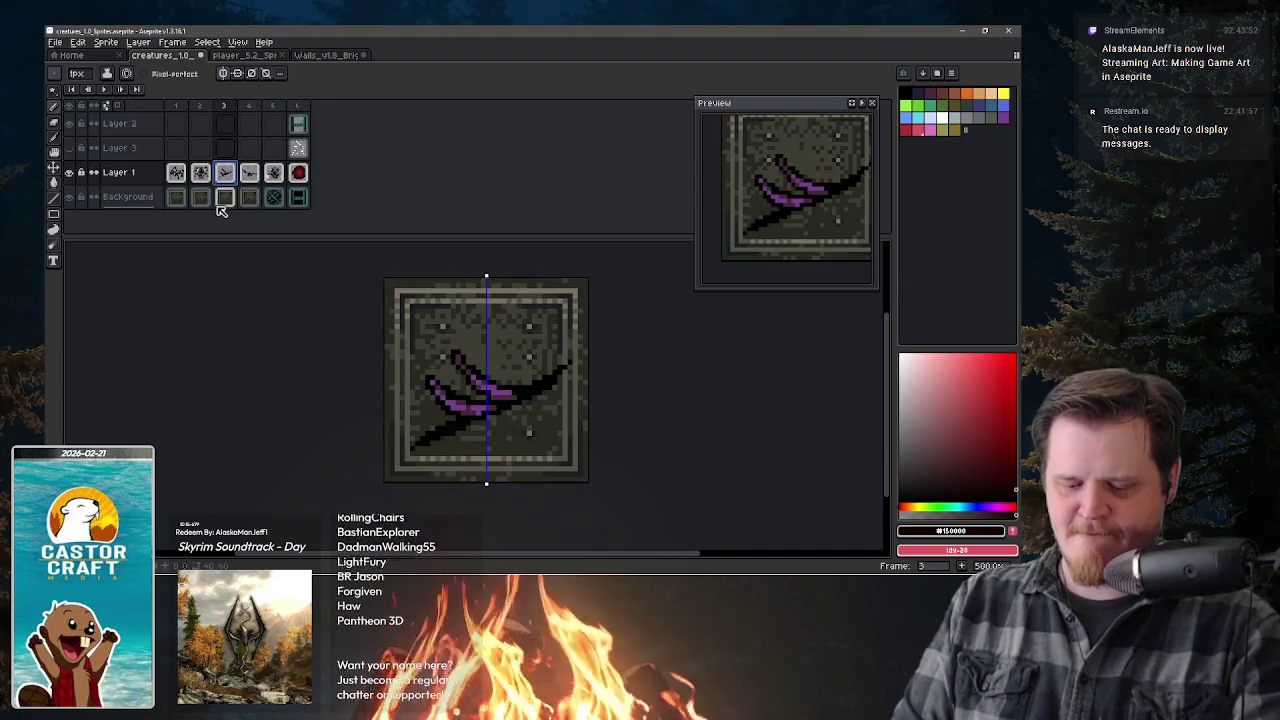
click(202, 176)
click(175, 174)
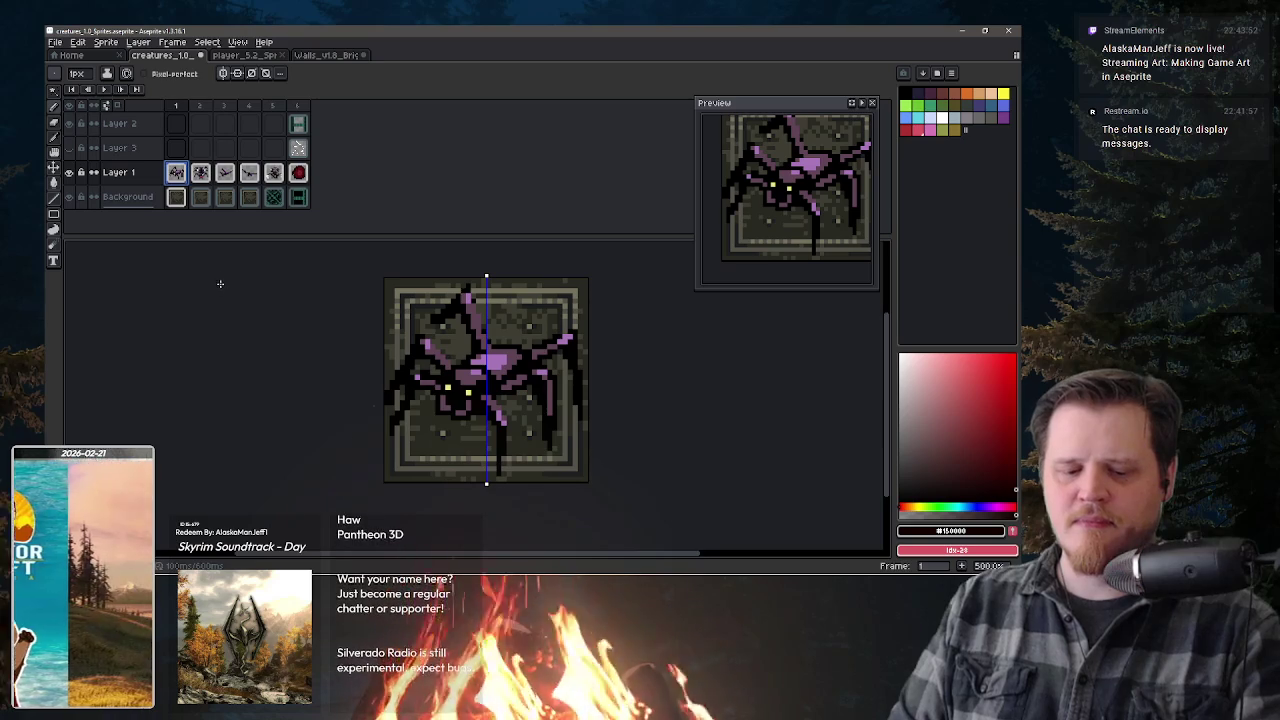
key(alt)
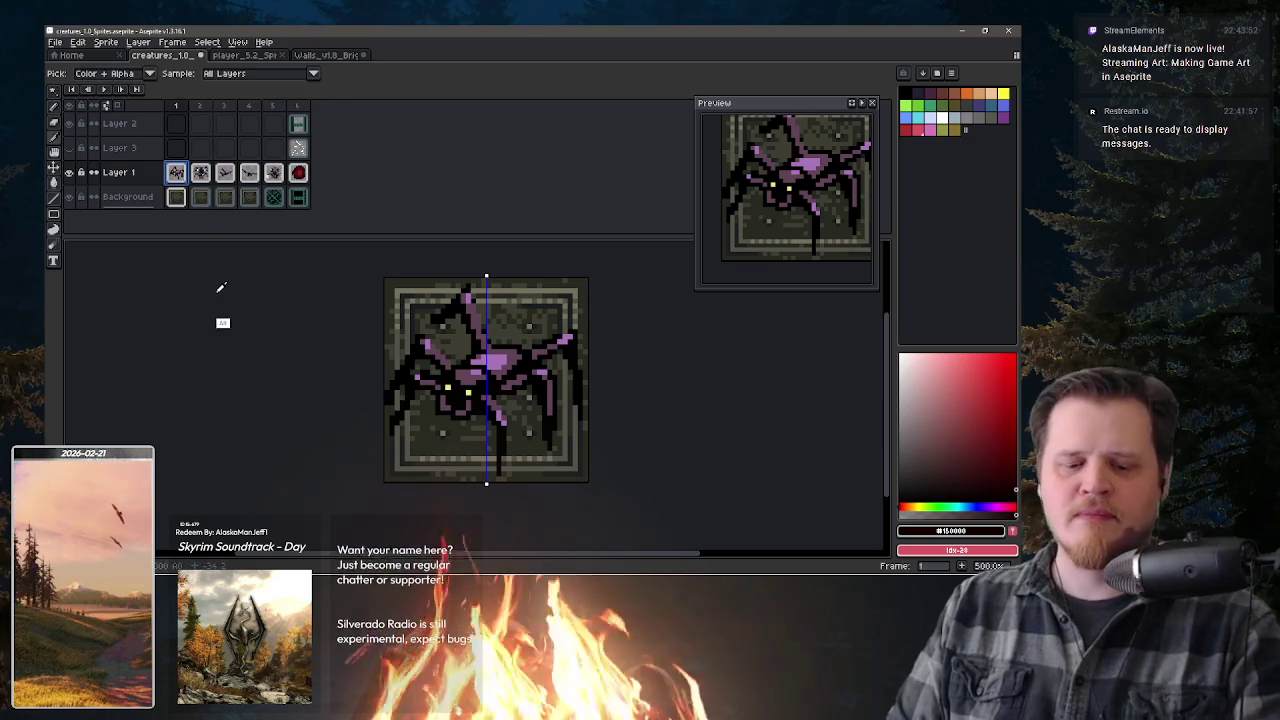
- Insert a new frame after the spider, clear its copied contents, and choose pink
key(alt+n)
key(ctrl+a)
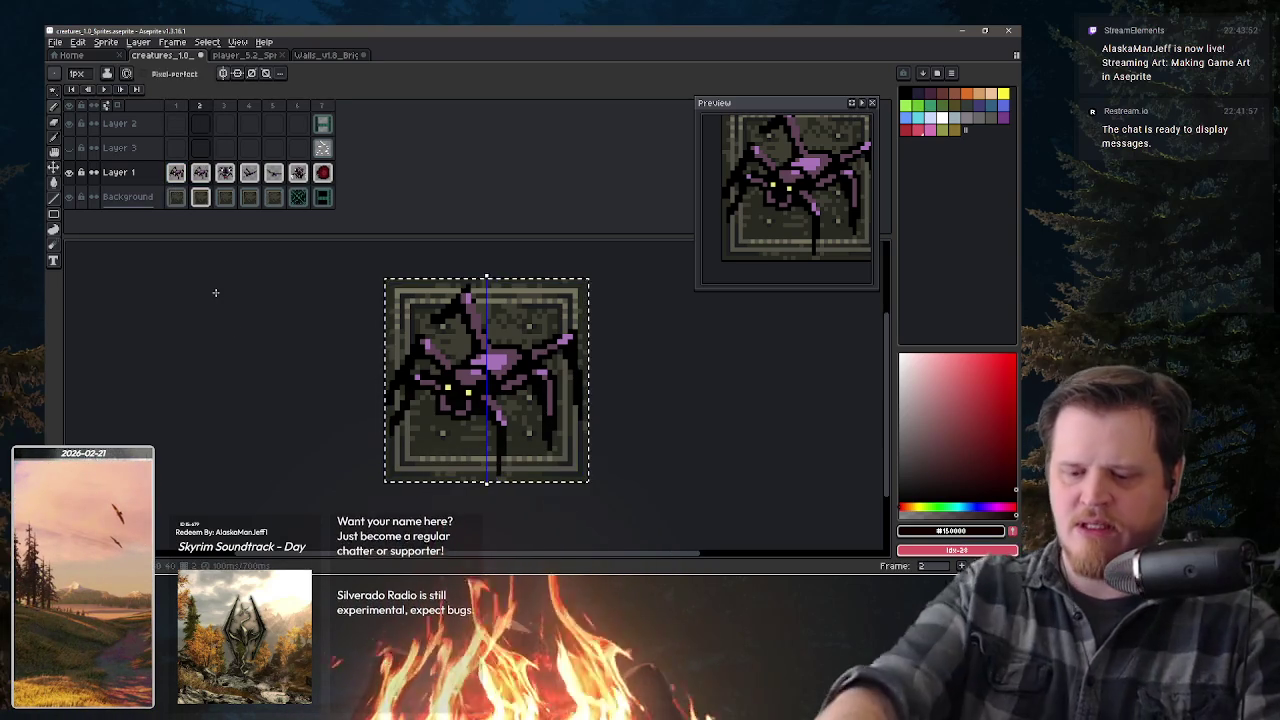
key(Delete)
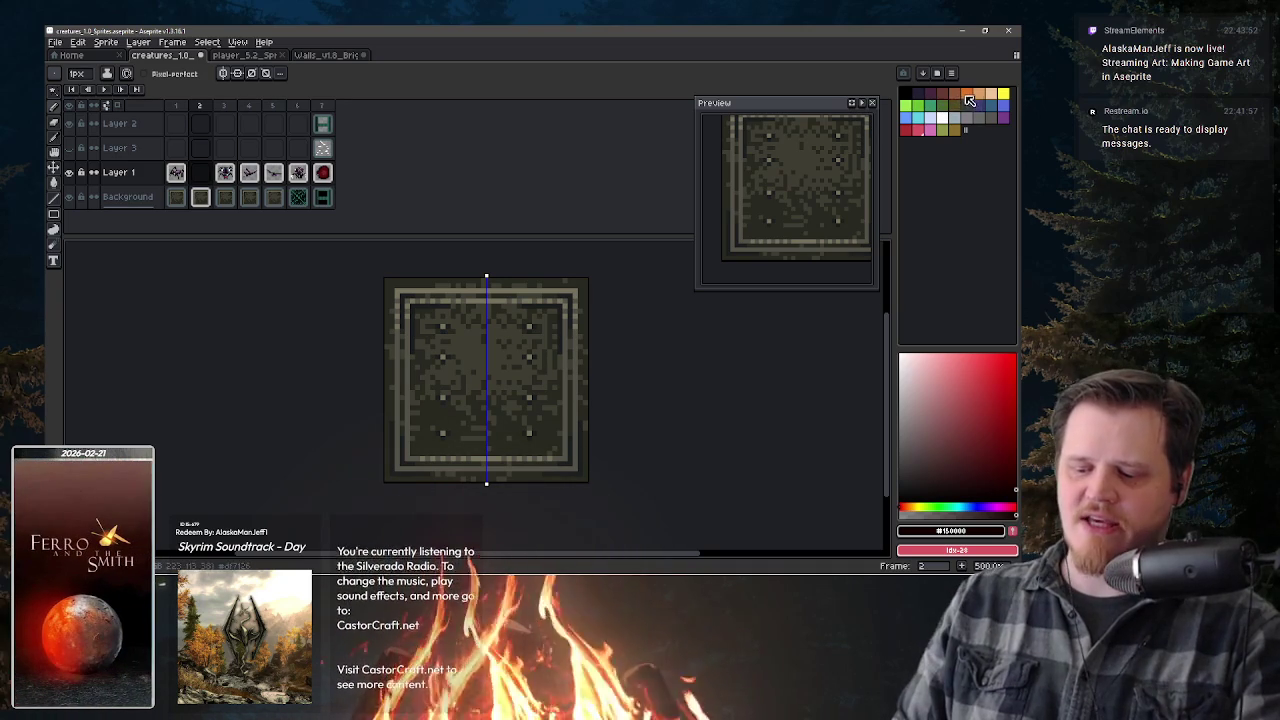
click(969, 98)
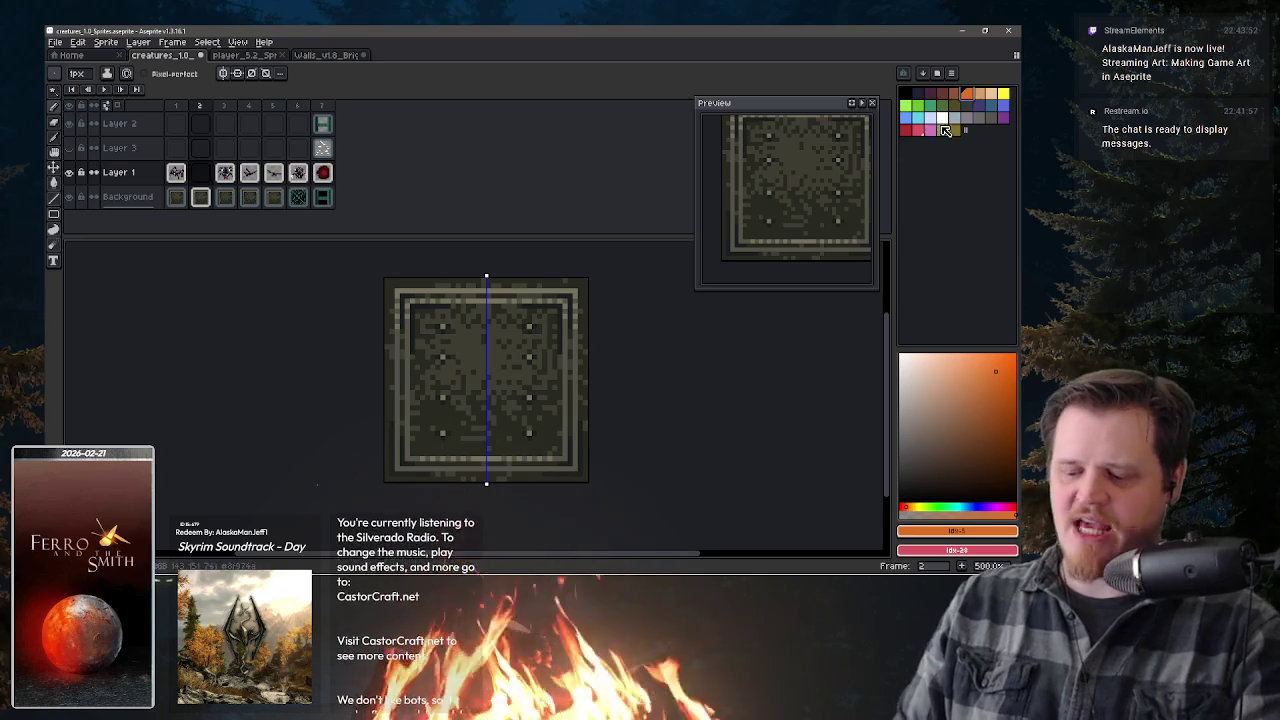
click(930, 130)
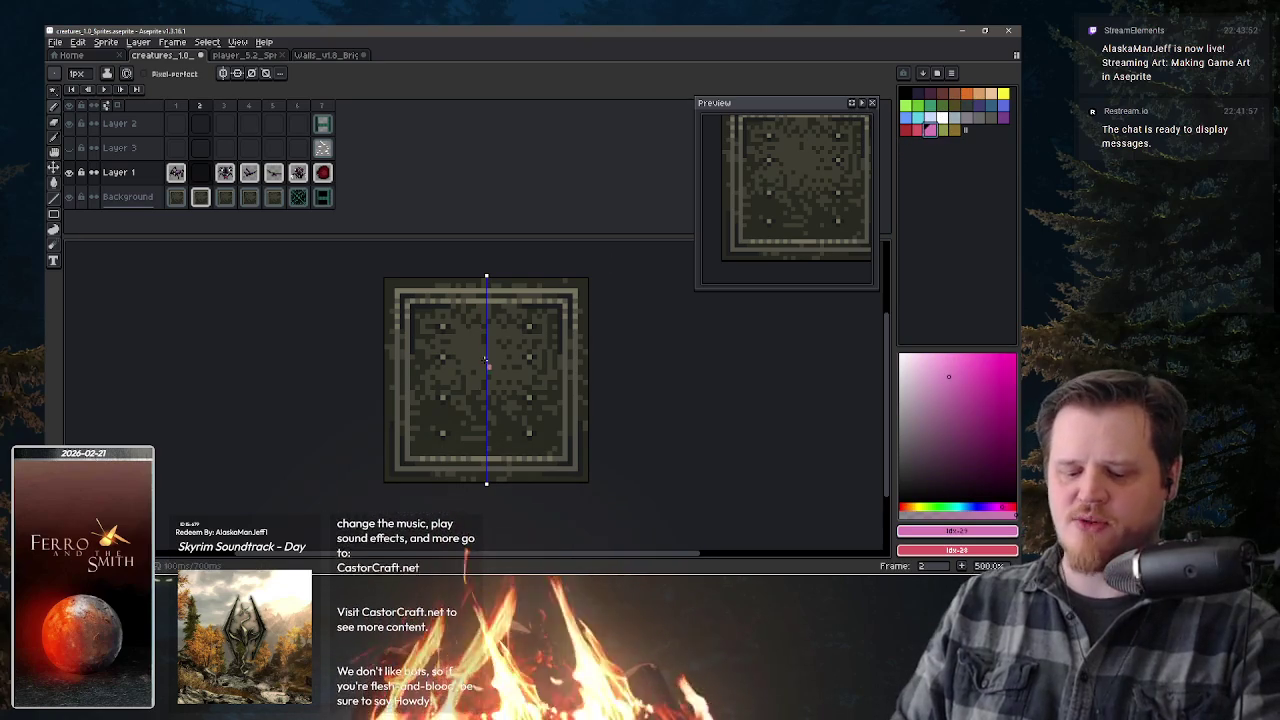
- Draw mirrored pink V-shaped wings in the tile centre, undoing a stray pixel
drag(453, 368, 467, 423)
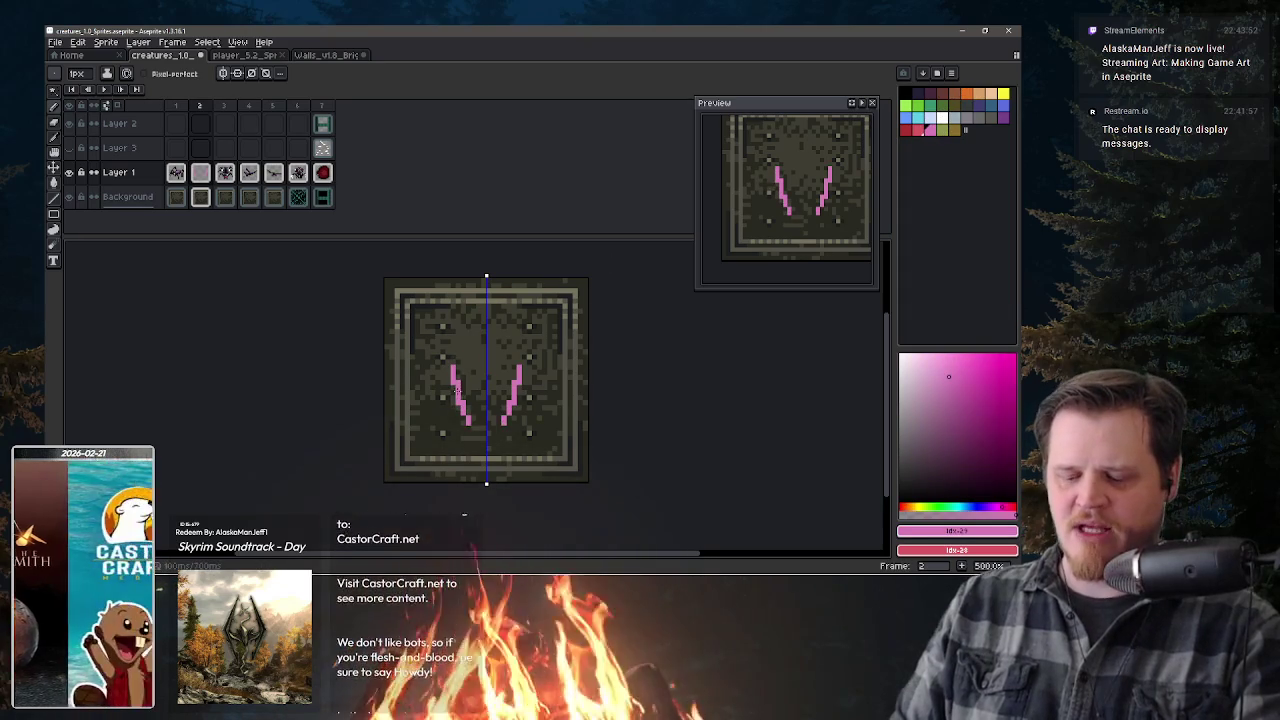
drag(474, 432, 463, 392)
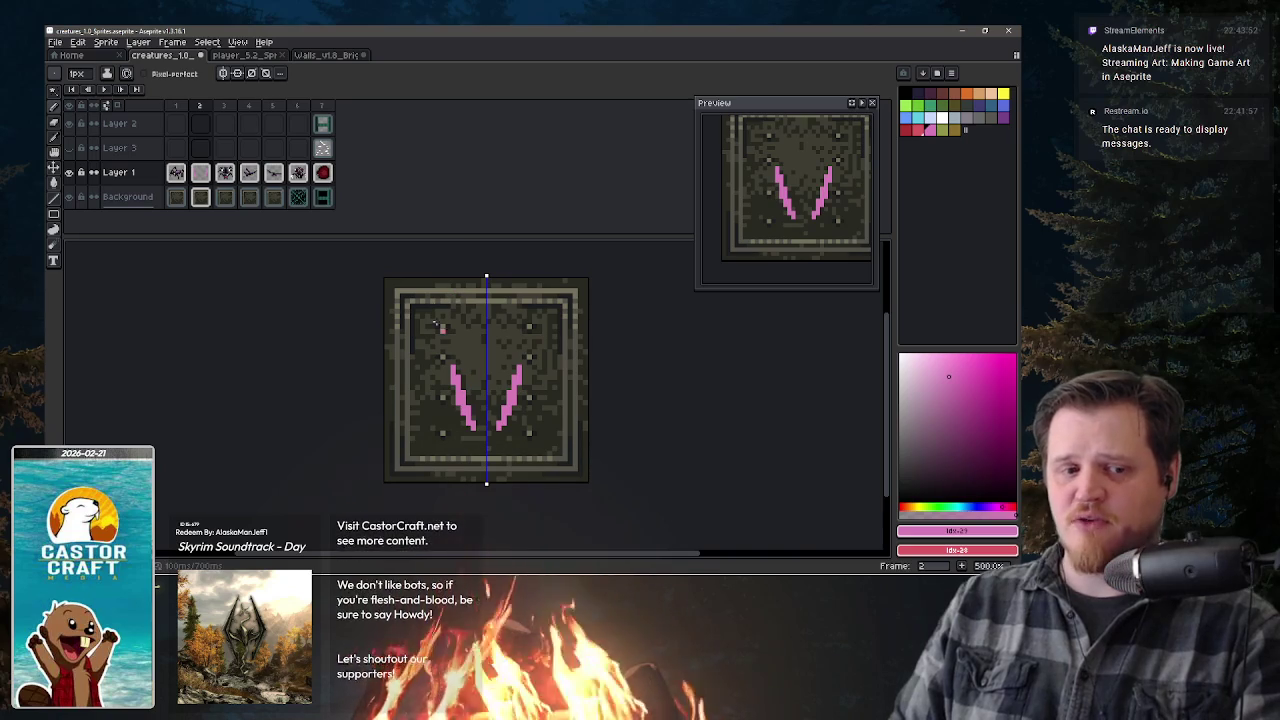
drag(456, 368, 464, 380)
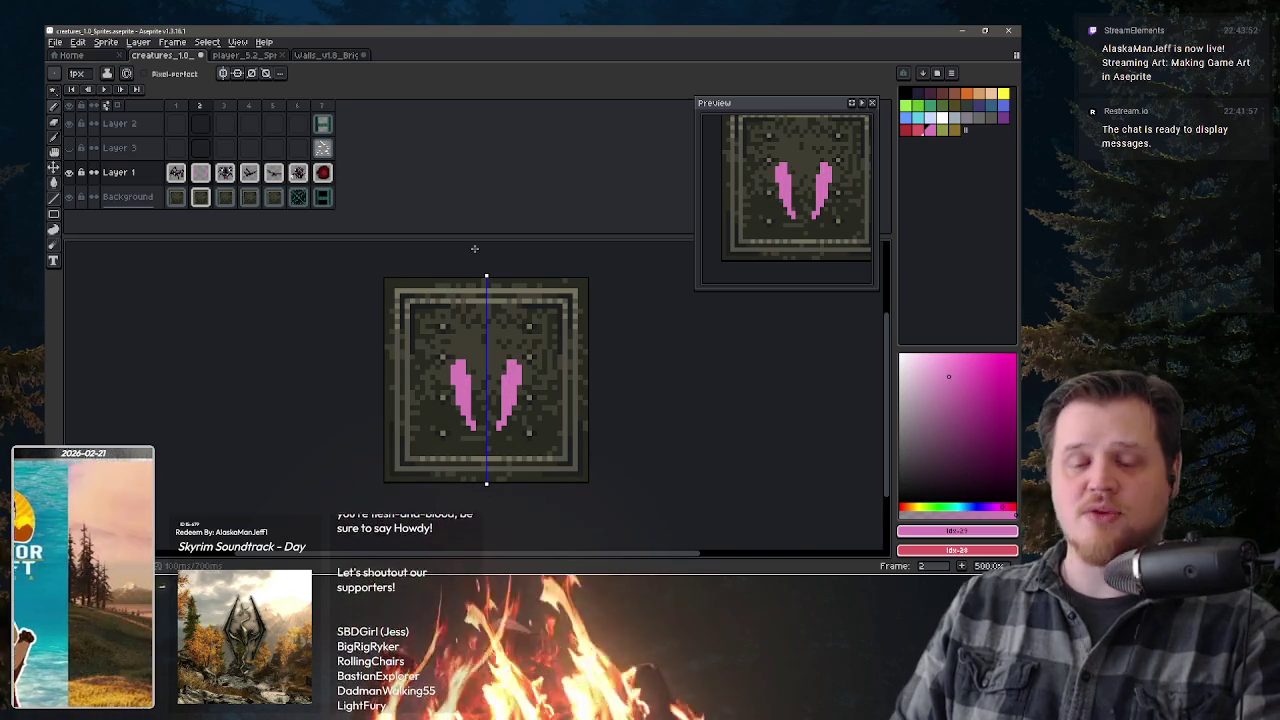
click(534, 366)
key(ctrl+z)
- Shade the tops of both wings with a darker red and tidy the edges
click(918, 130)
drag(451, 363, 470, 362)
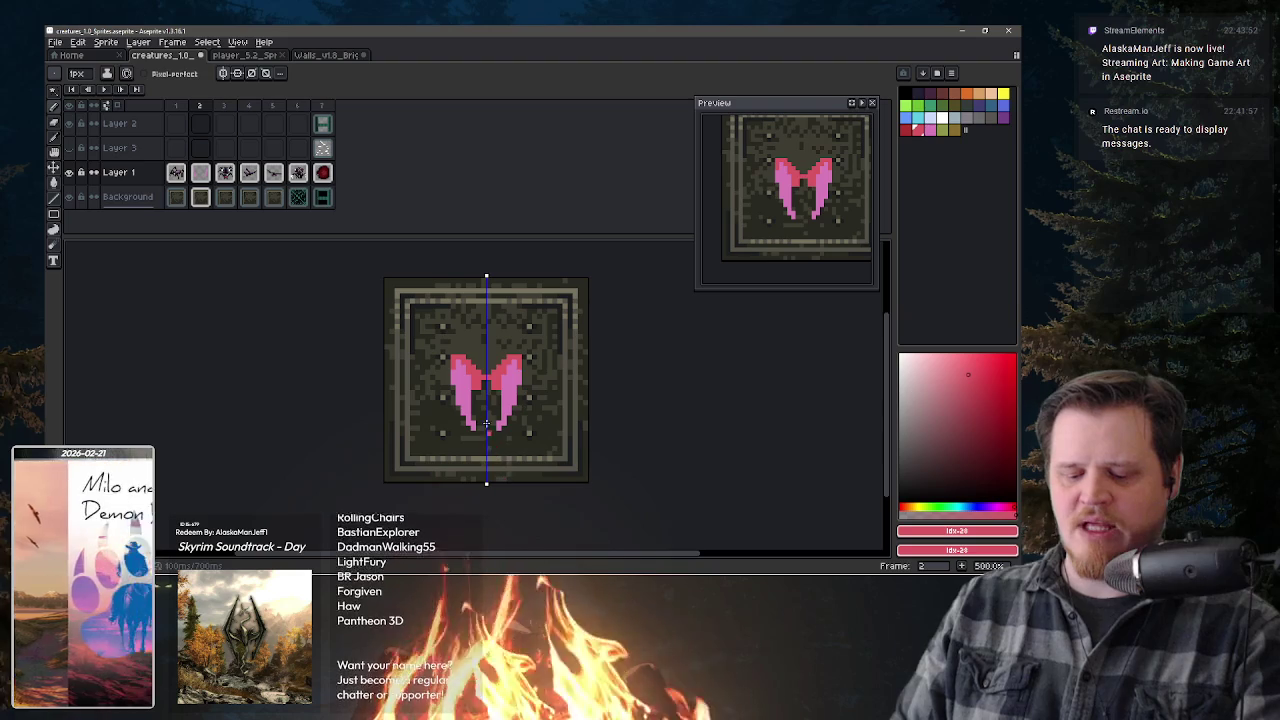
key(e)
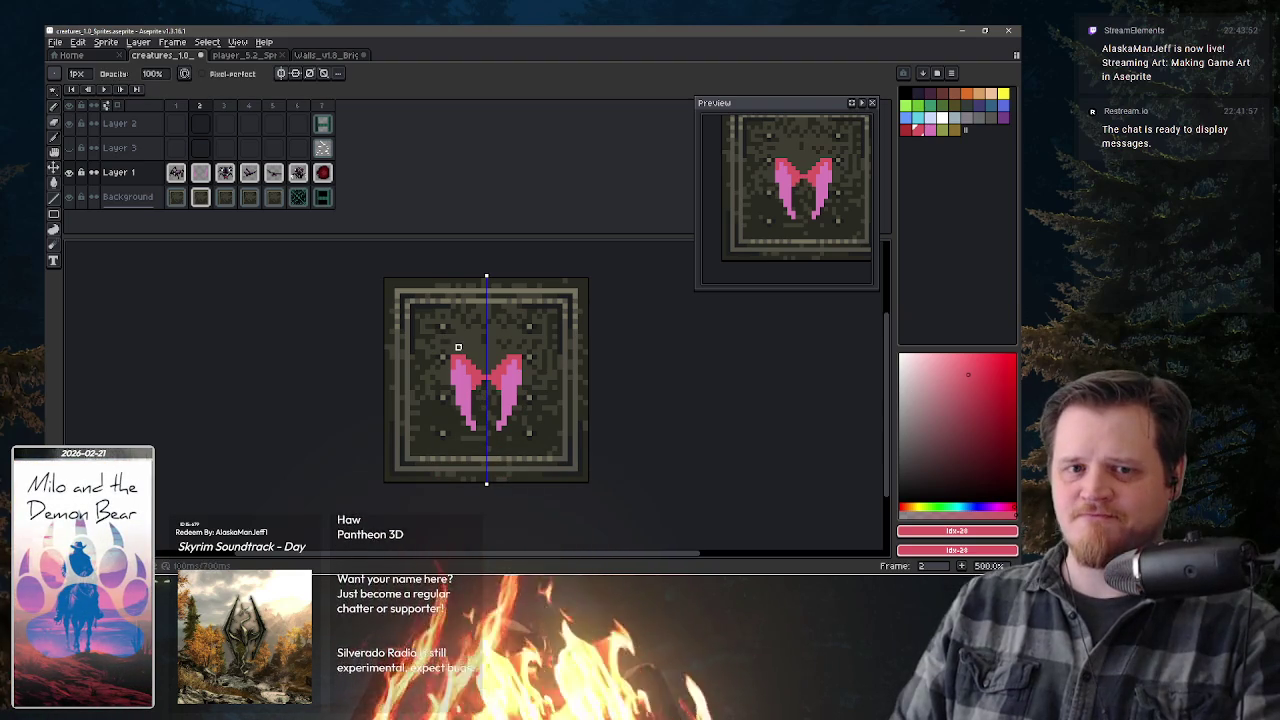
key(b)
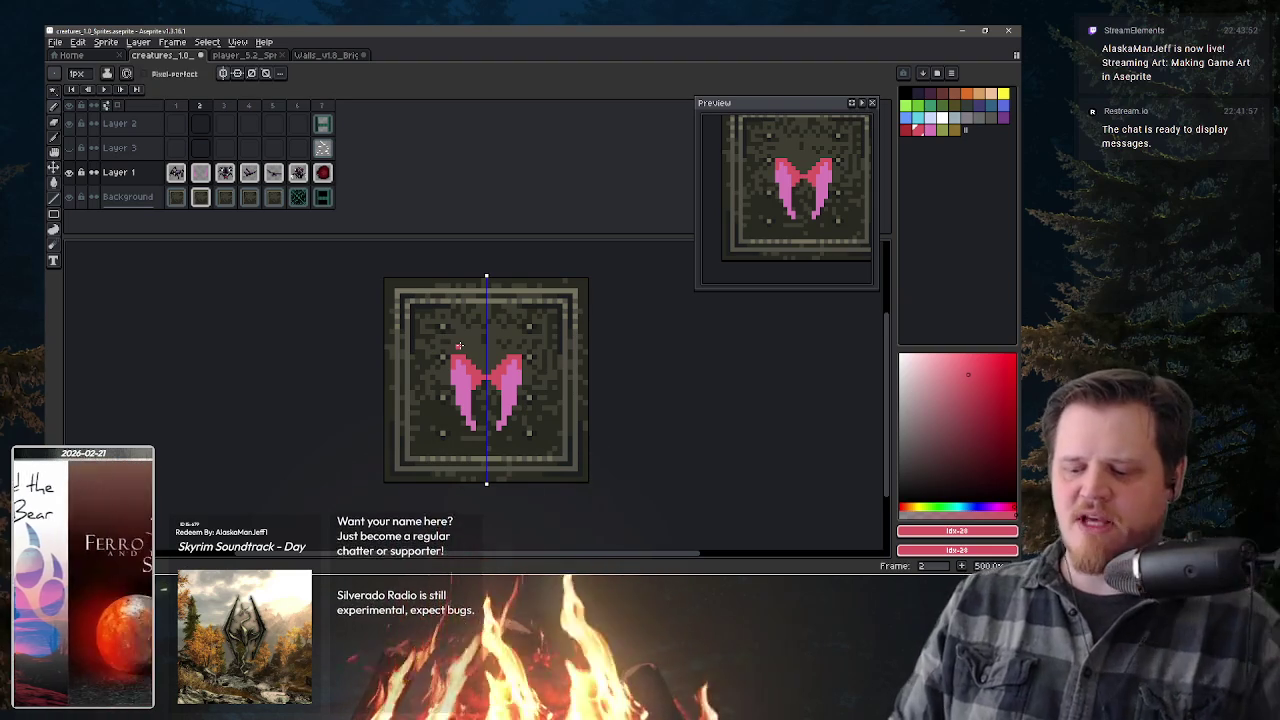
alt+click(503, 378)
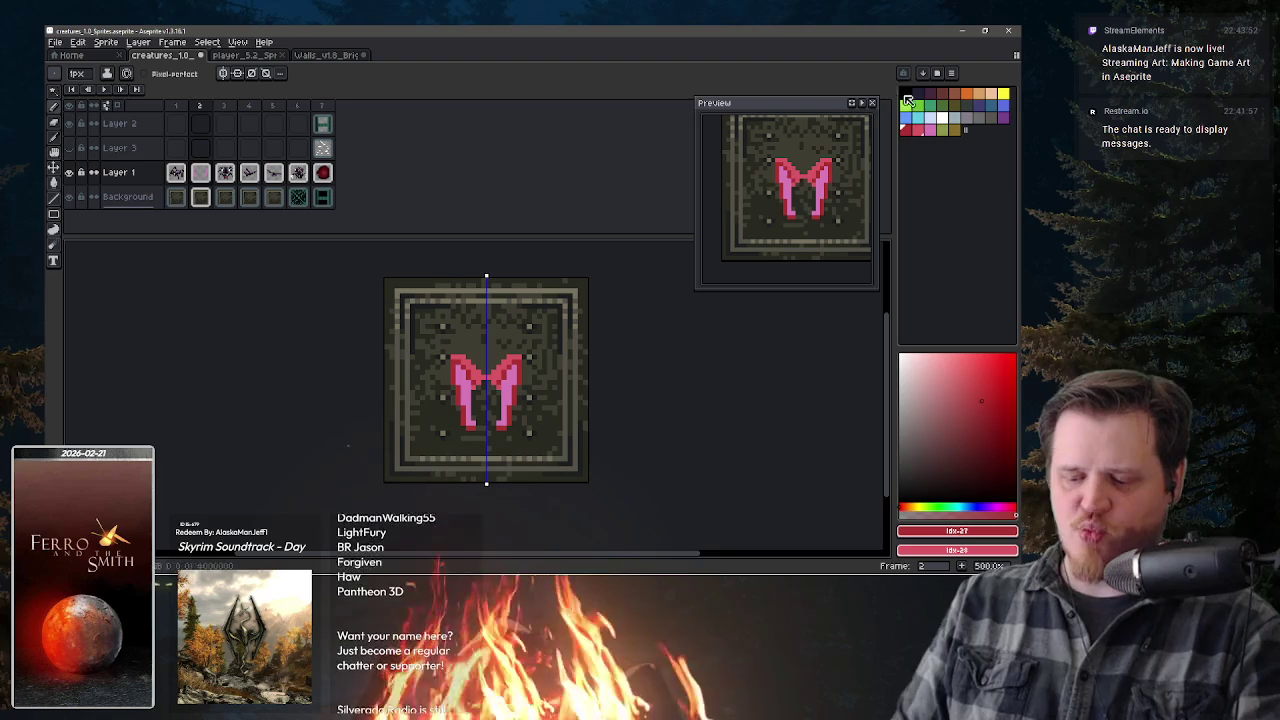
- Paint a black line down the wings' centre, then draw a pink triangular head above
click(905, 98)
drag(486, 377, 487, 383)
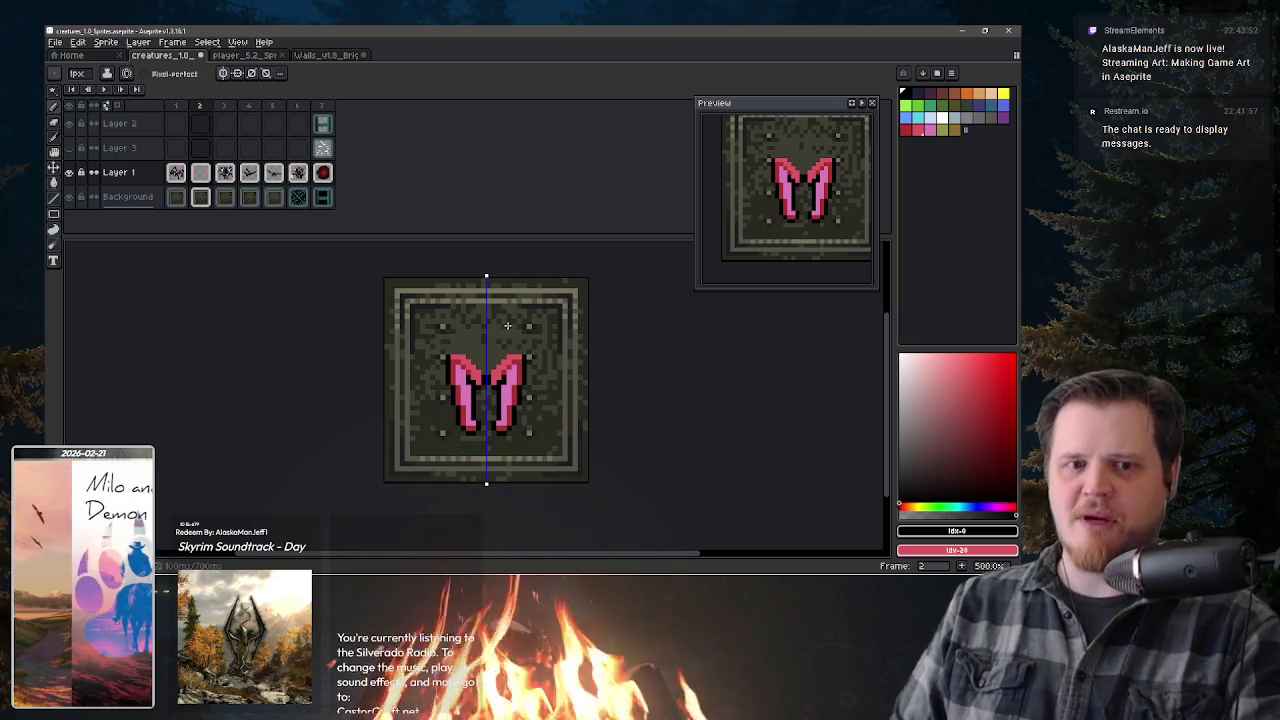
alt+click(505, 392)
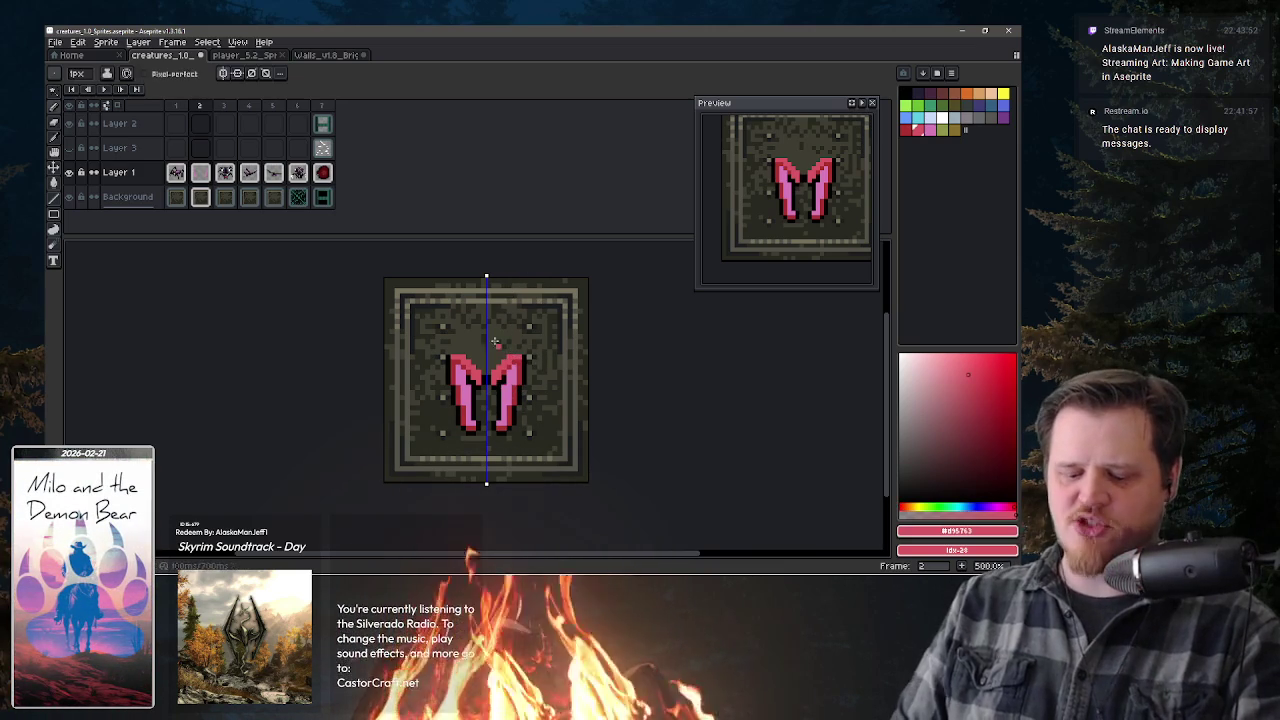
drag(476, 336, 492, 350)
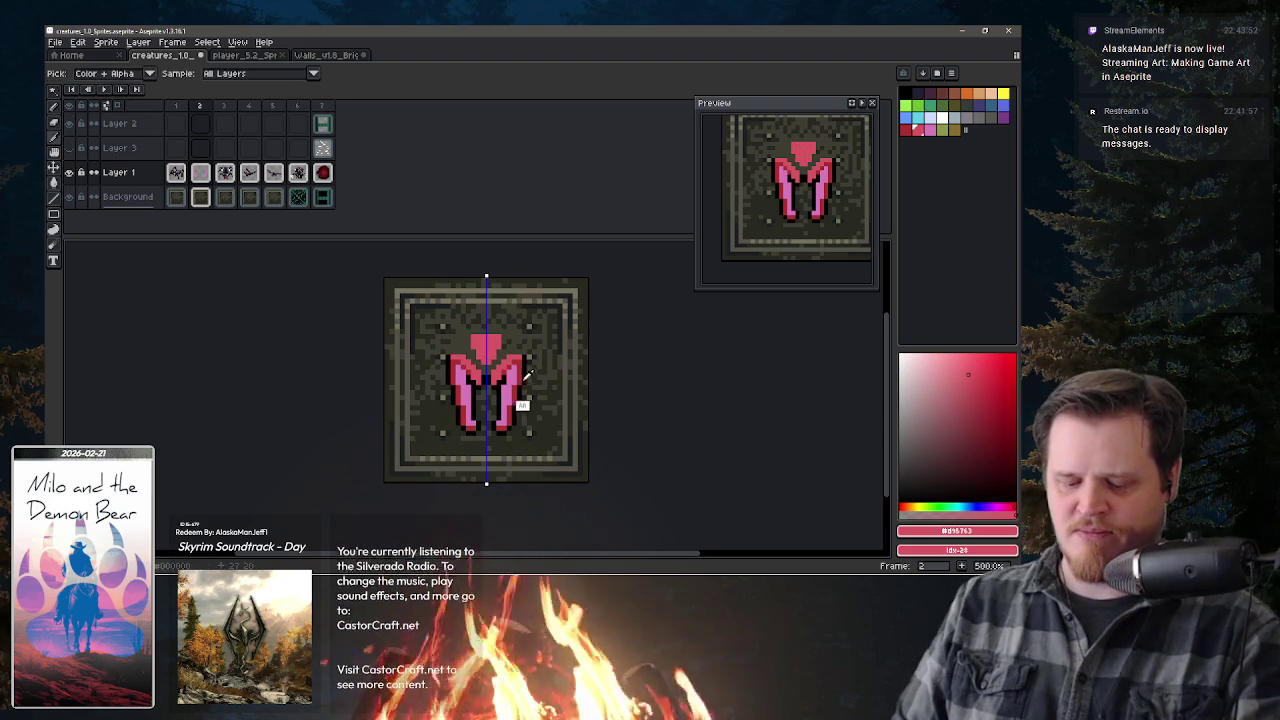
- Outline the pink head in black, then sample the head's red and pick a darker red tone
alt+click(521, 406)
mouse_move(474, 366)
mouse_down()
mouse_move(505, 345)
mouse_move(505, 368)
mouse_up()
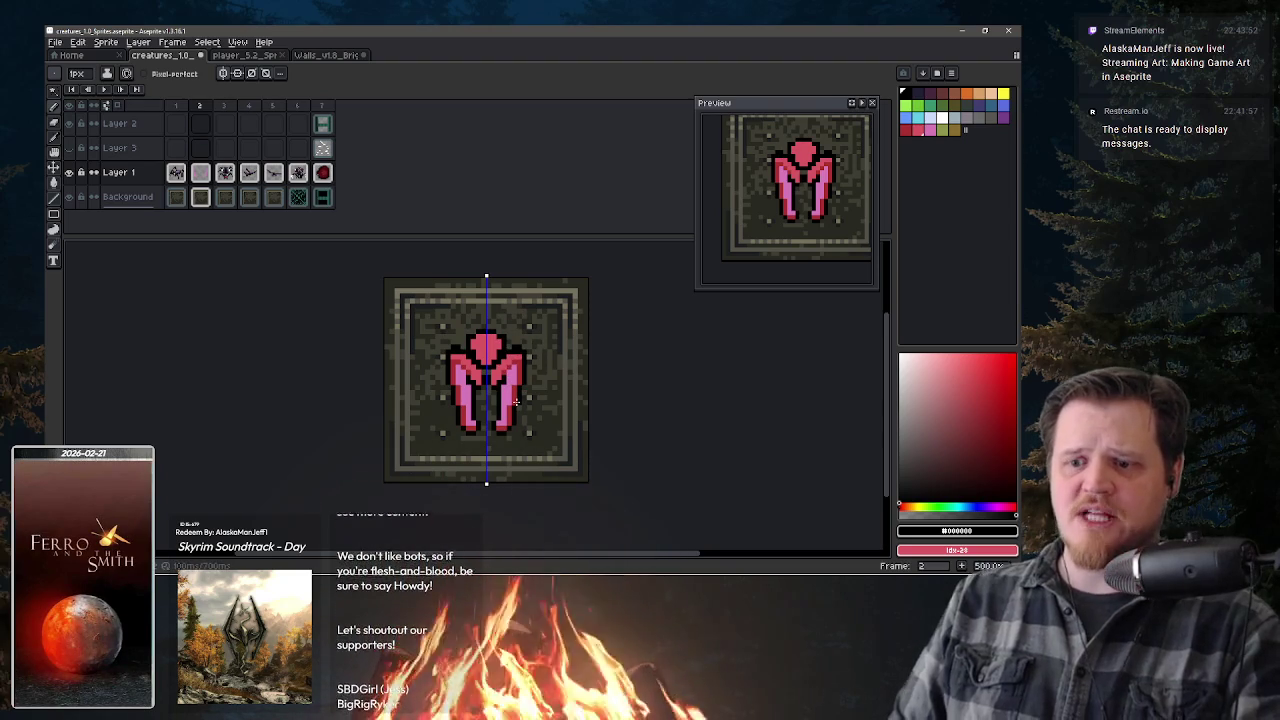
alt+click(517, 354)
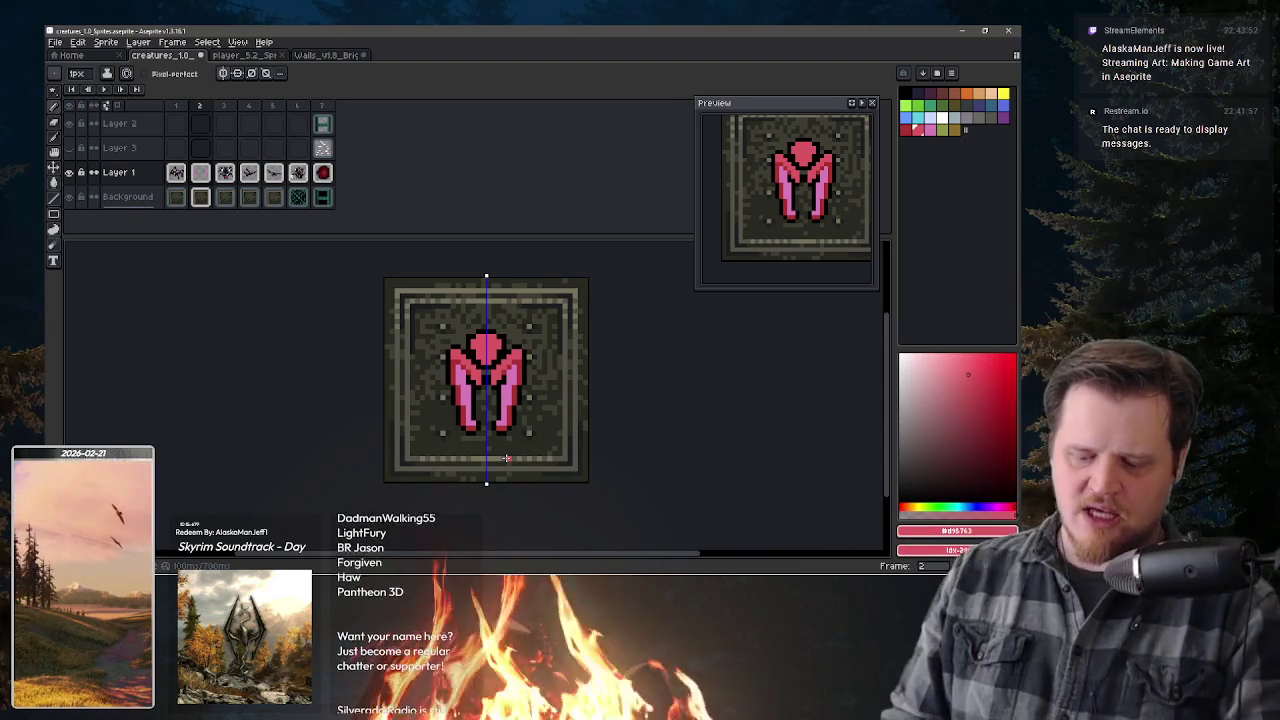
key(alt)
alt+click(487, 363)
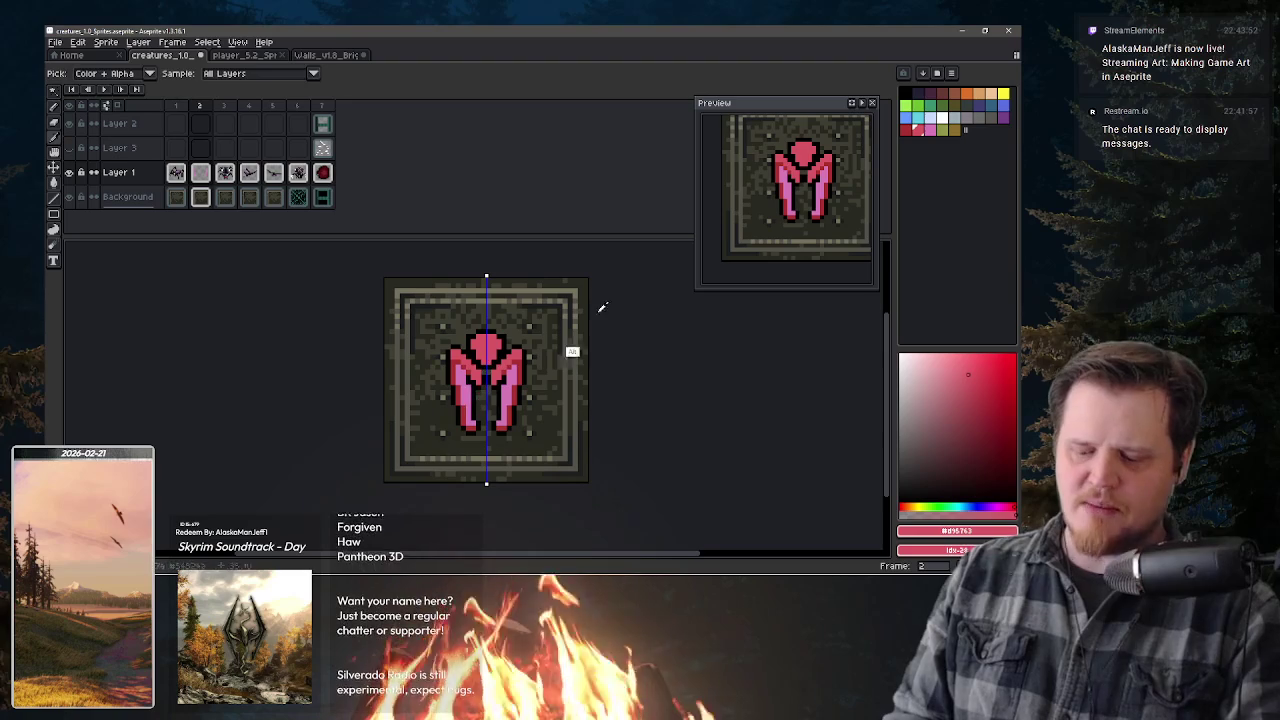
click(1003, 438)
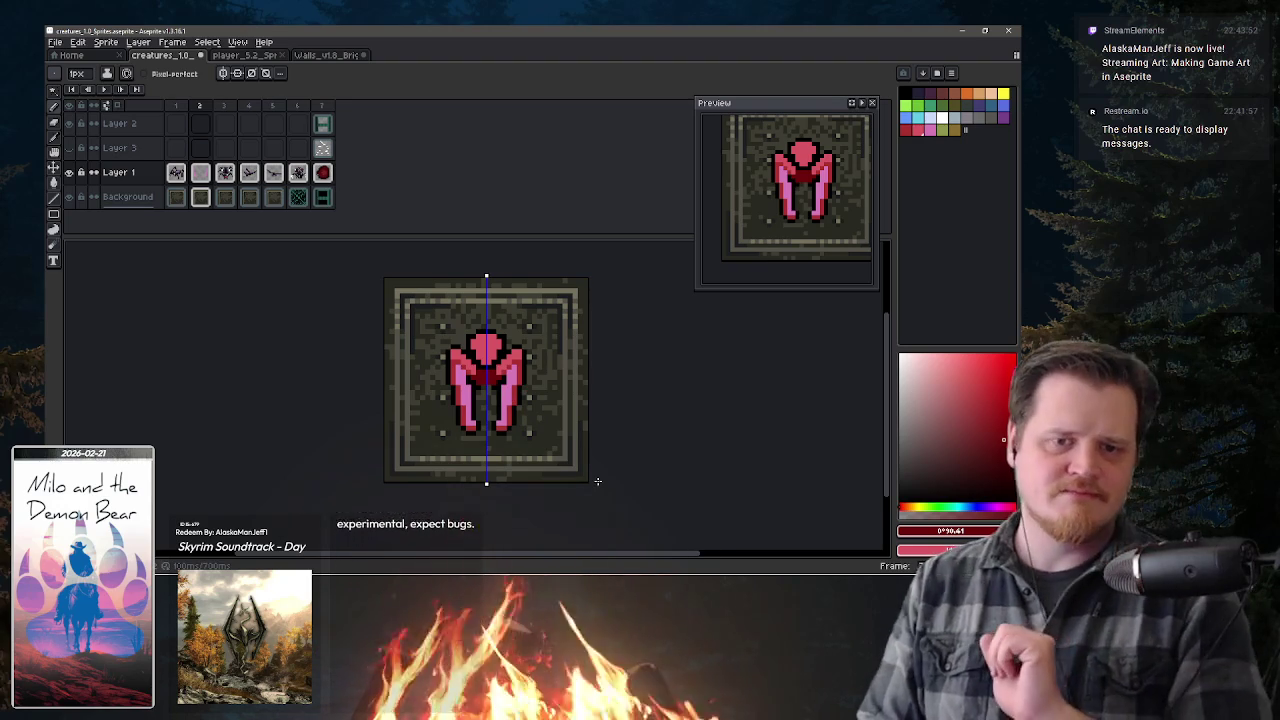
- Sample black from the outline, shade with a dark red, and undo the stray pixel below the sprite
key(i)
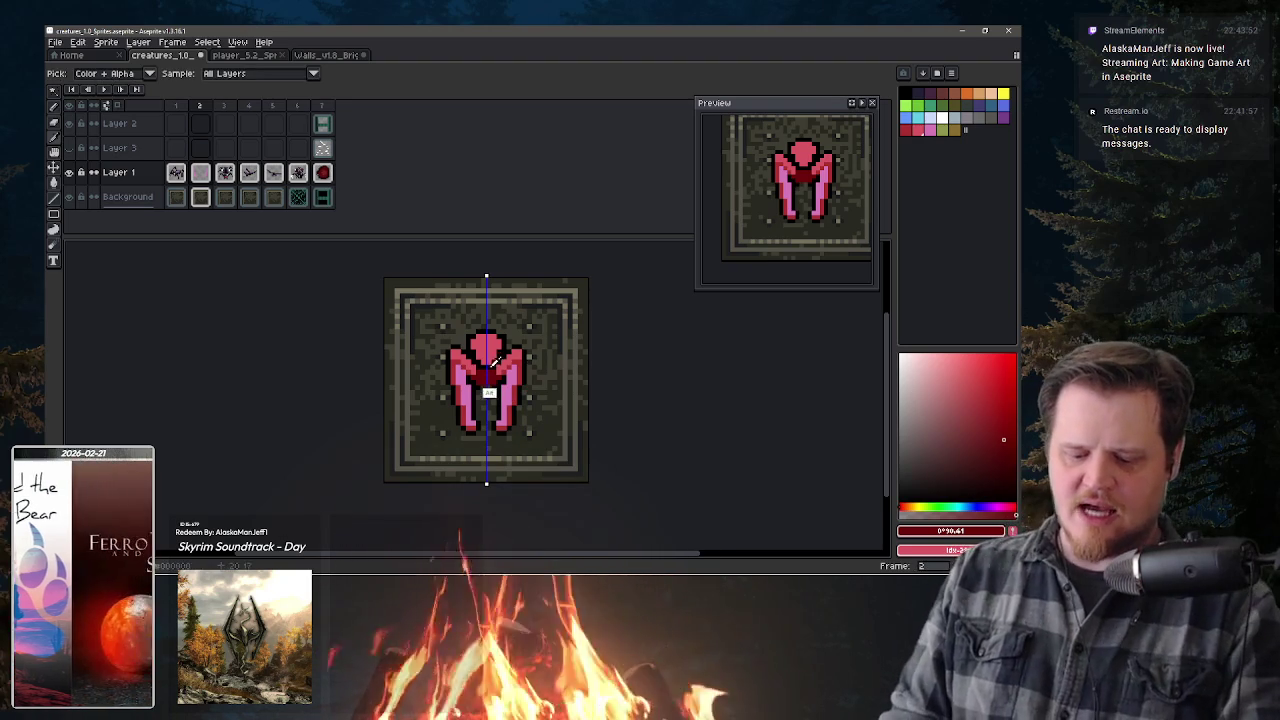
click(503, 353)
key(b)
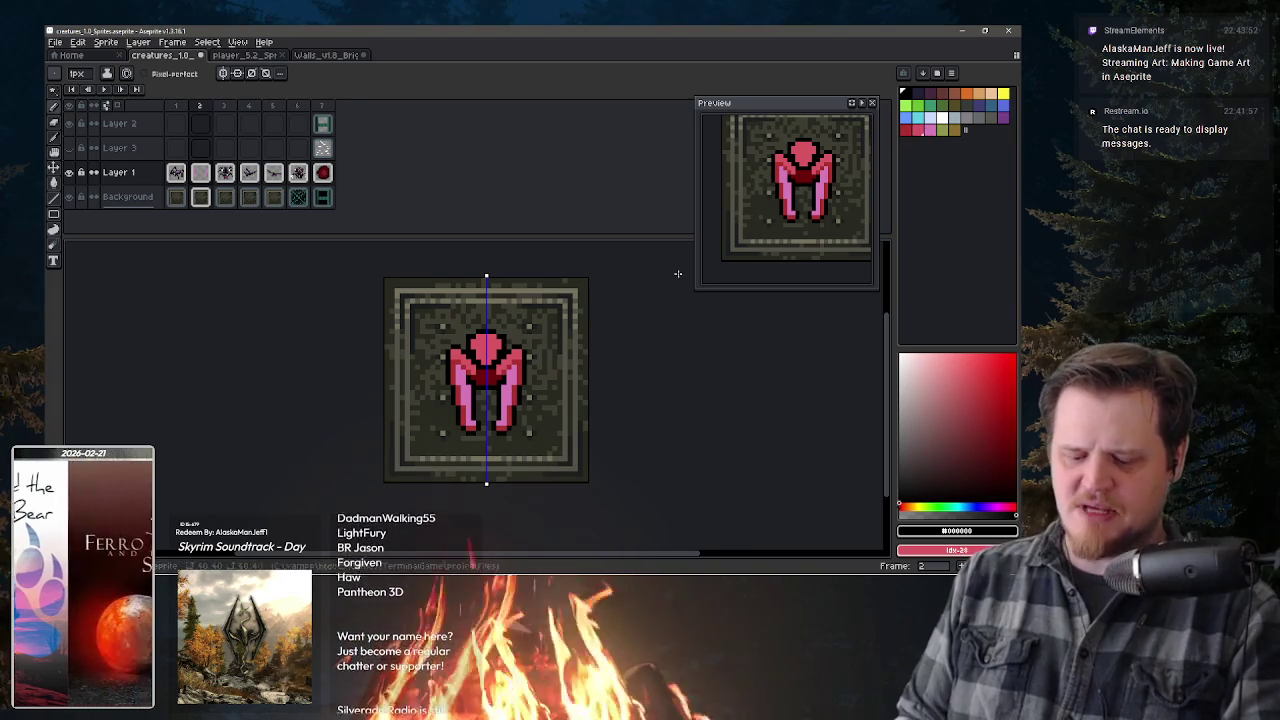
alt+click(499, 425)
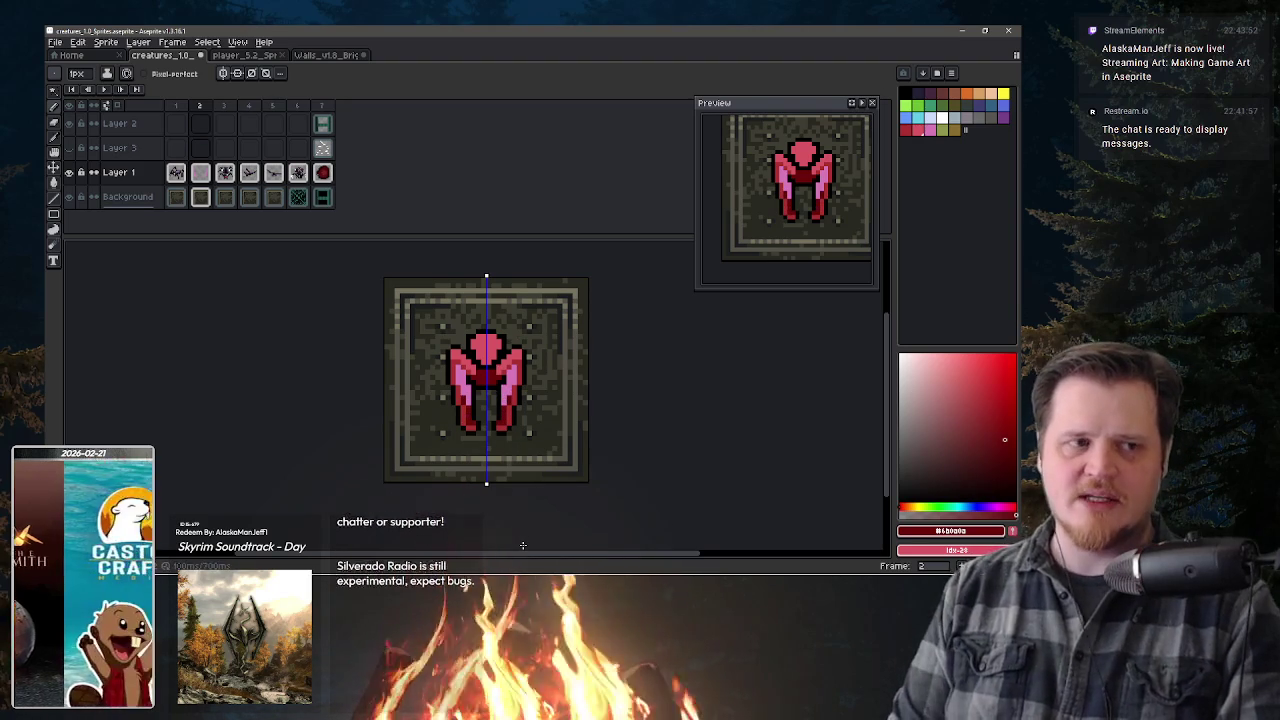
key(ctrl+z)
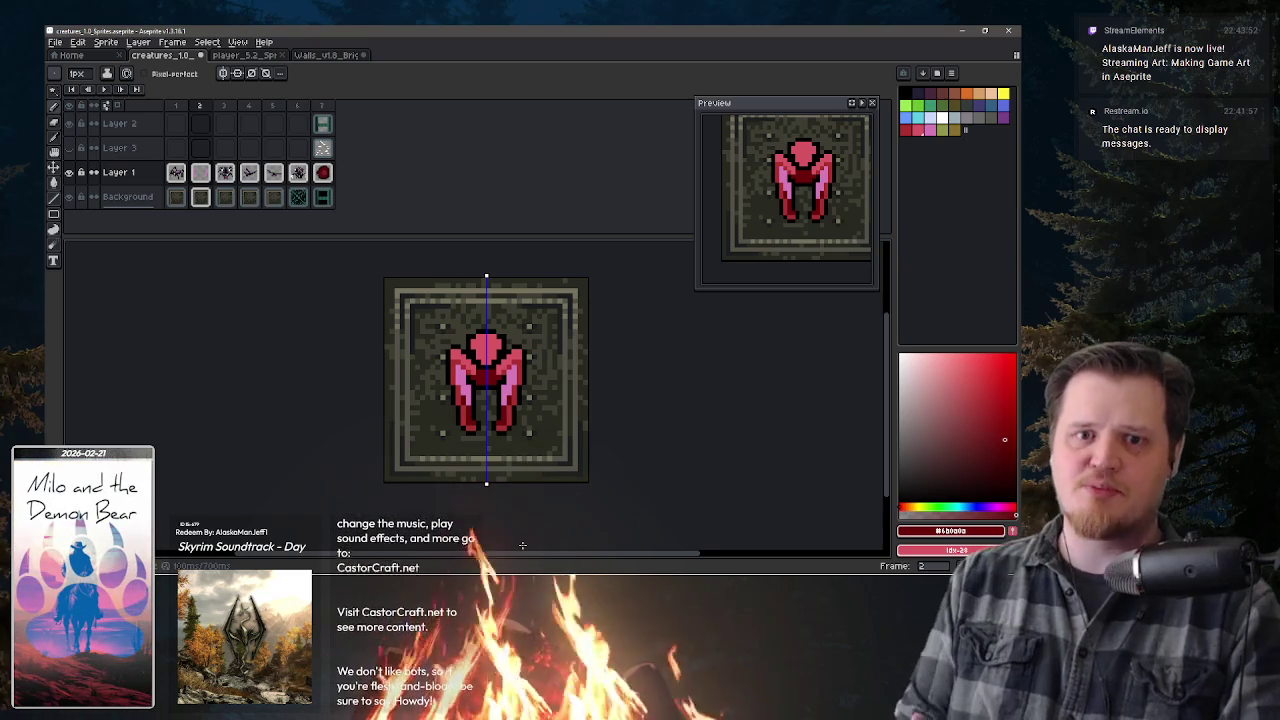
- Draw mirrored pink horns atop the head and choose a dark red shading colour
click(918, 128)
drag(480, 324, 479, 304)
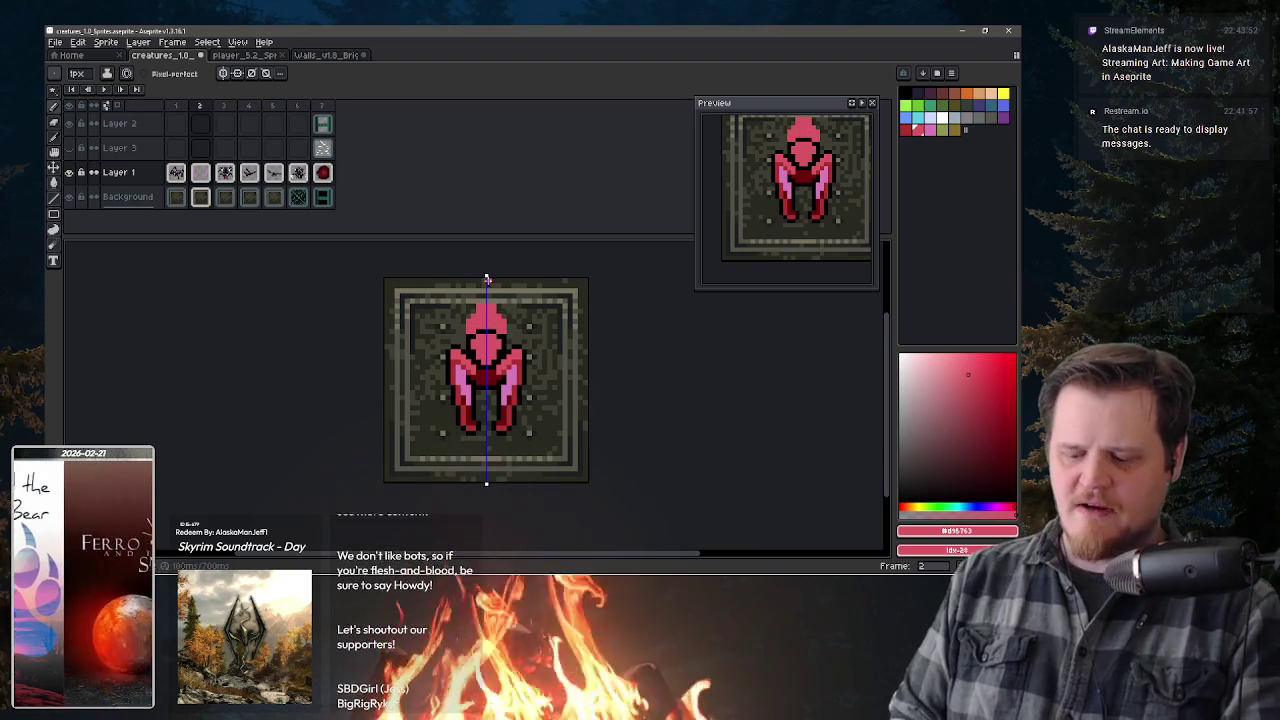
alt+click(476, 330)
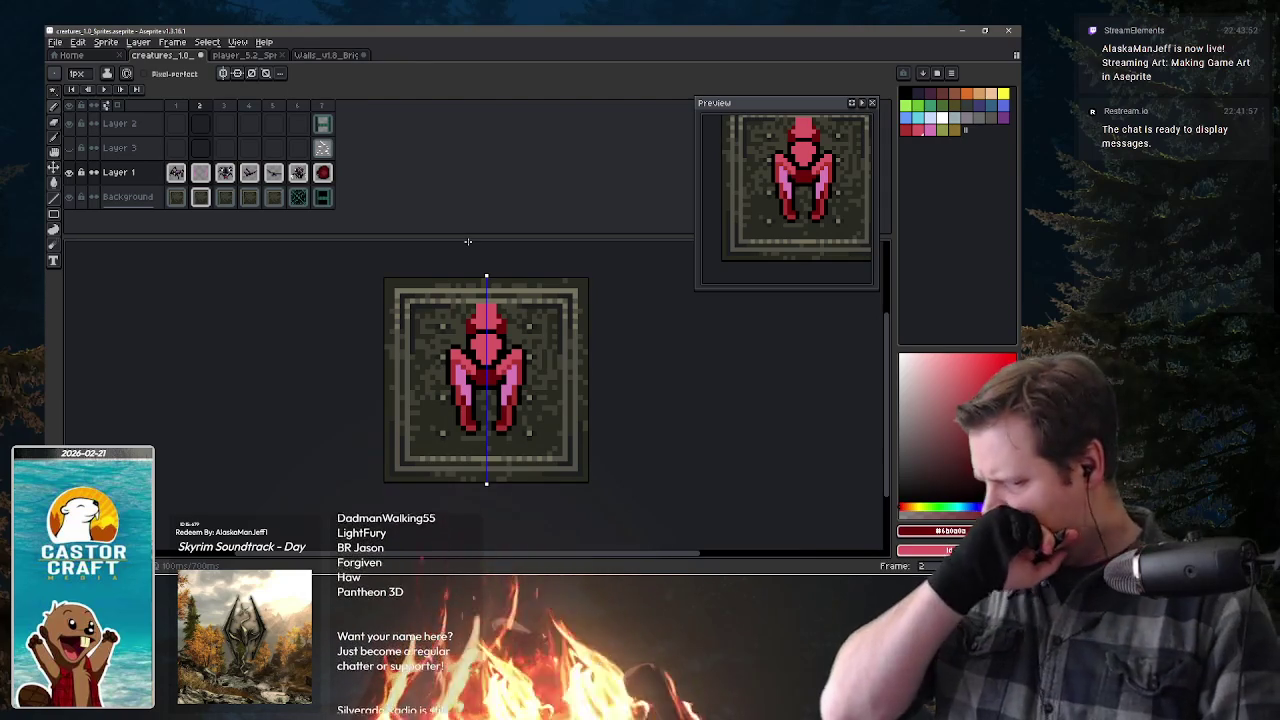
- Sample colours from the sprite, lighten a pink swatch, and paint it down the chest centre
key(alt)
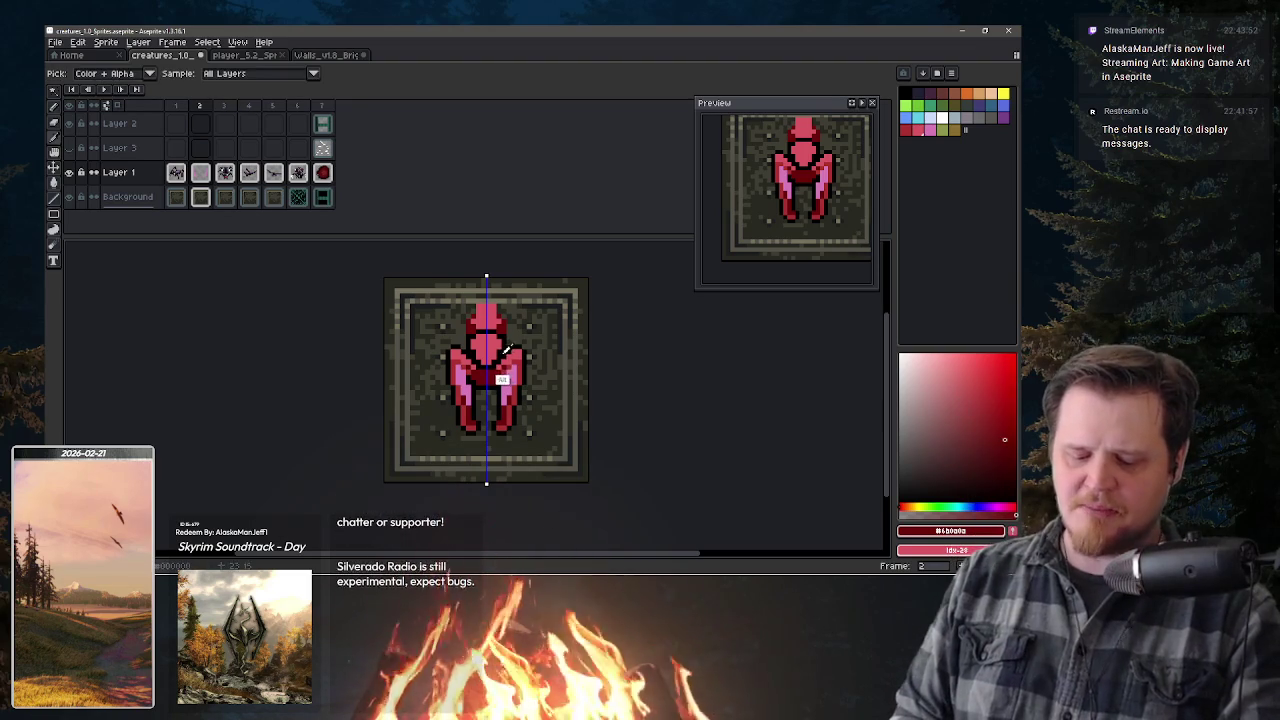
alt+click(507, 333)
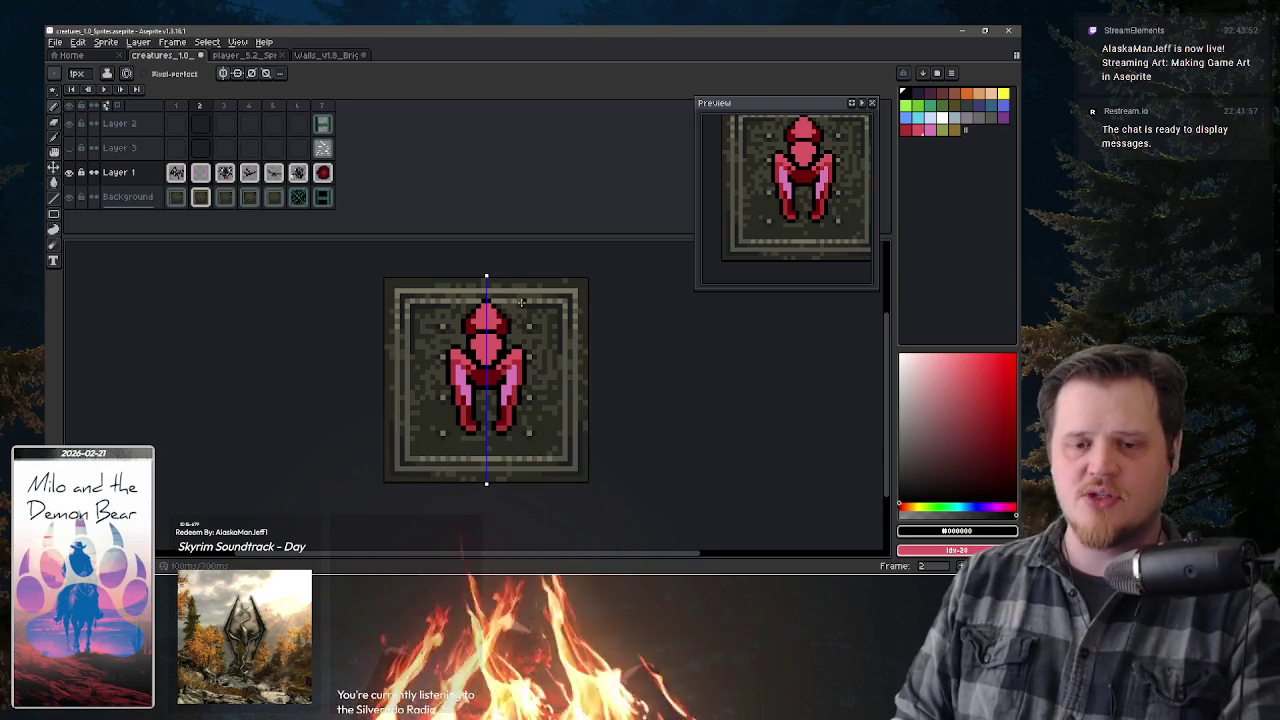
alt+click(508, 333)
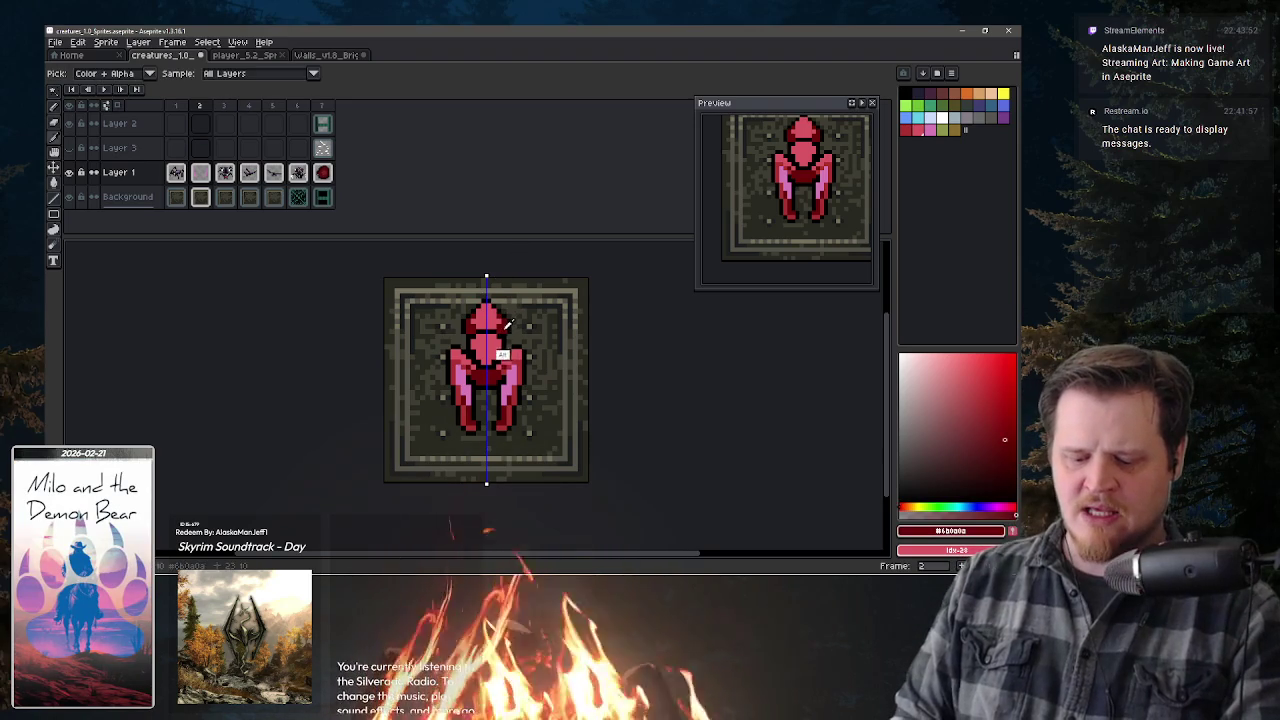
alt+click(512, 341)
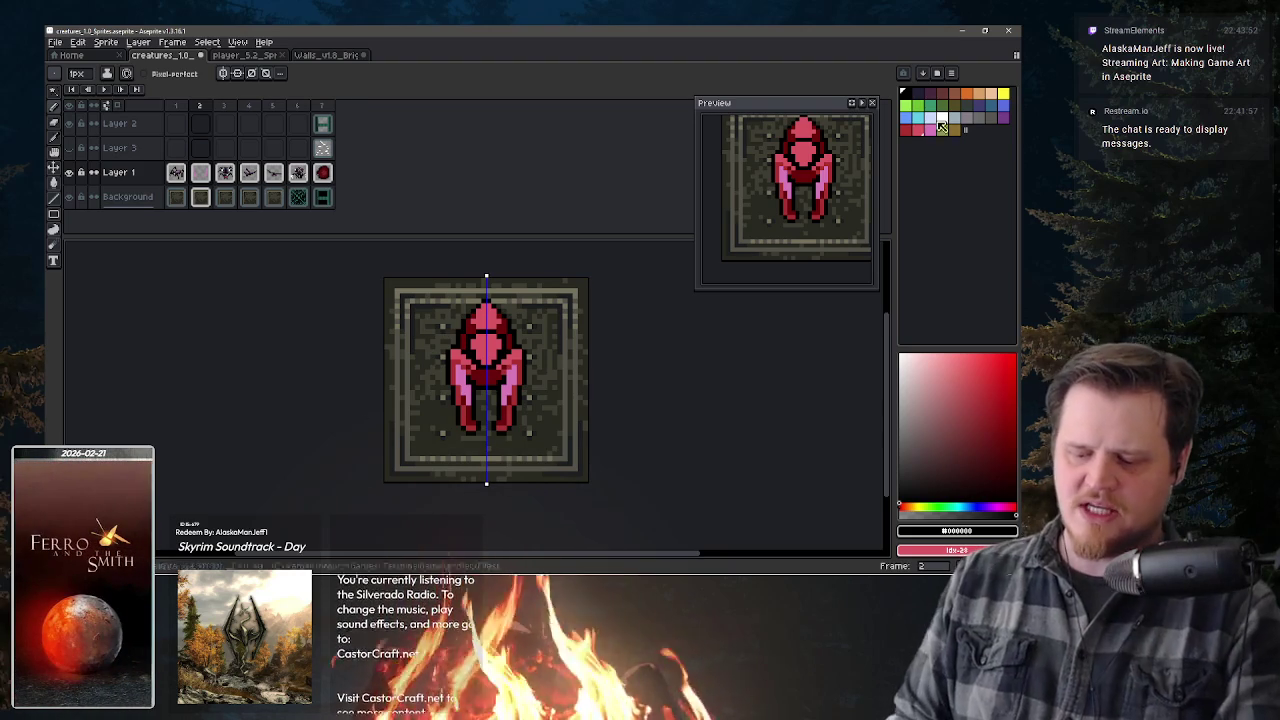
click(930, 128)
click(922, 363)
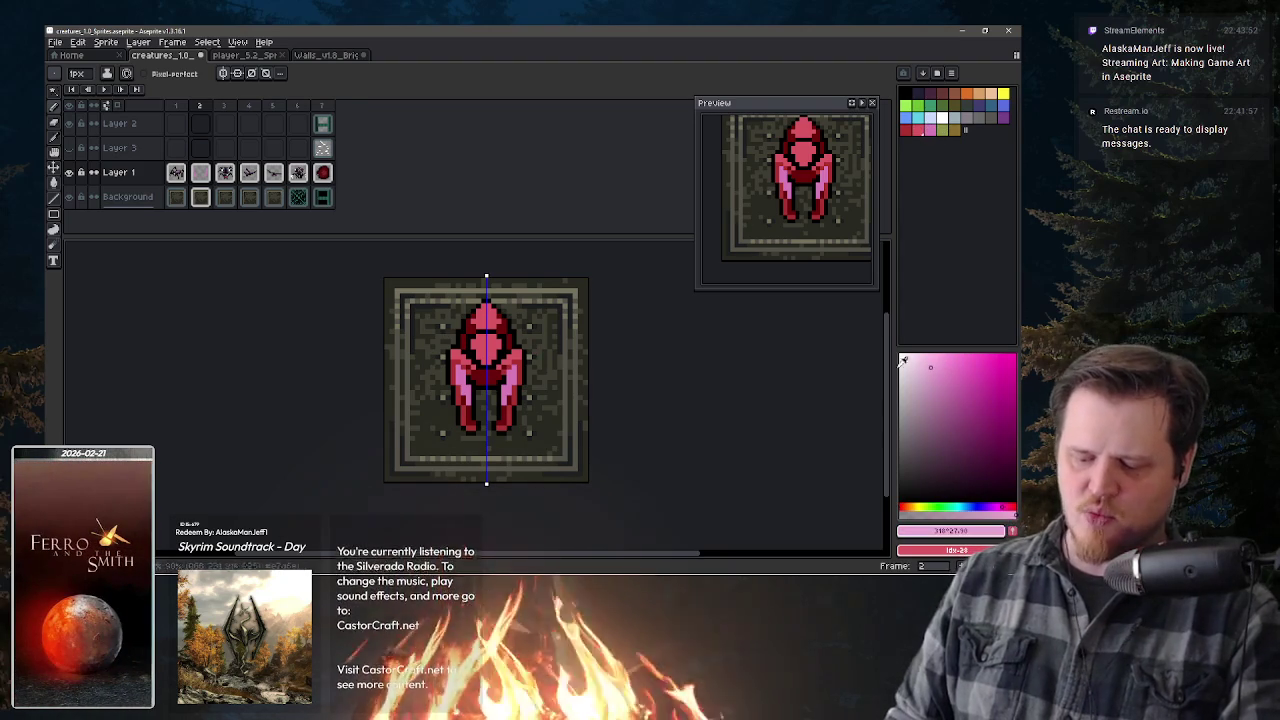
drag(488, 340, 487, 352)
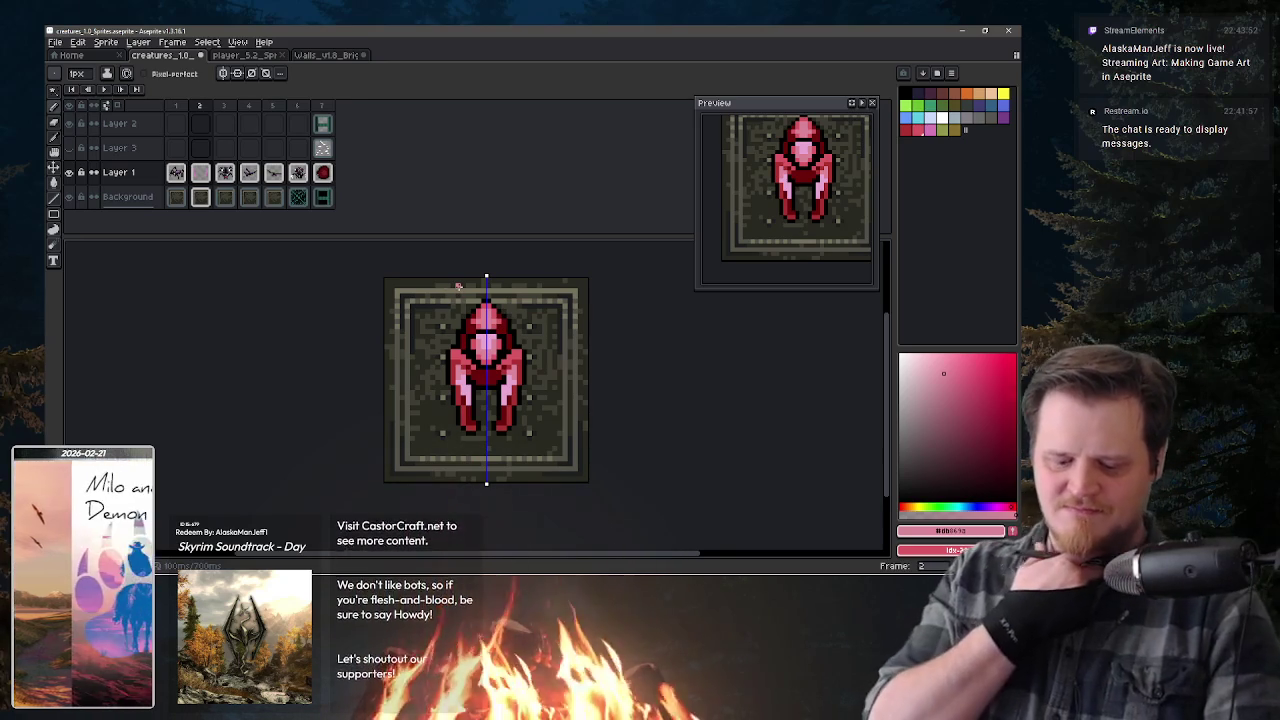
- Add mirrored white highlight pixels to the upper body, then sample black from the sprite
key(e)
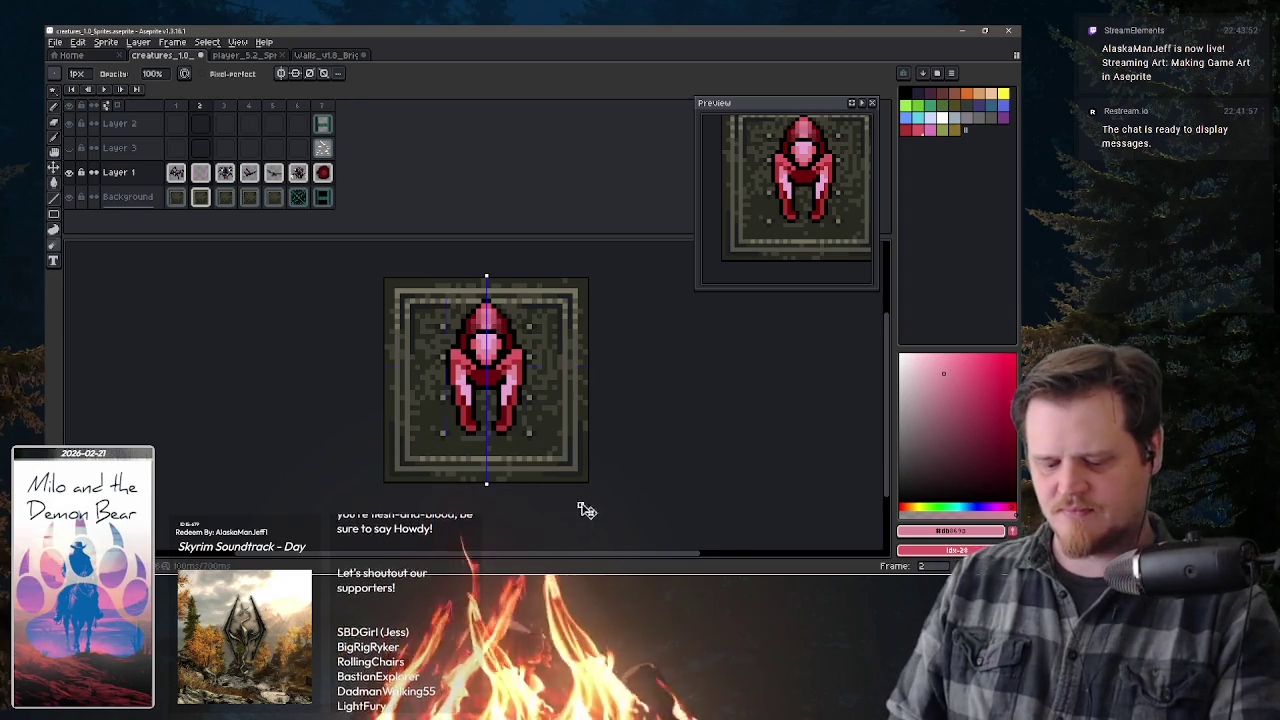
key(b)
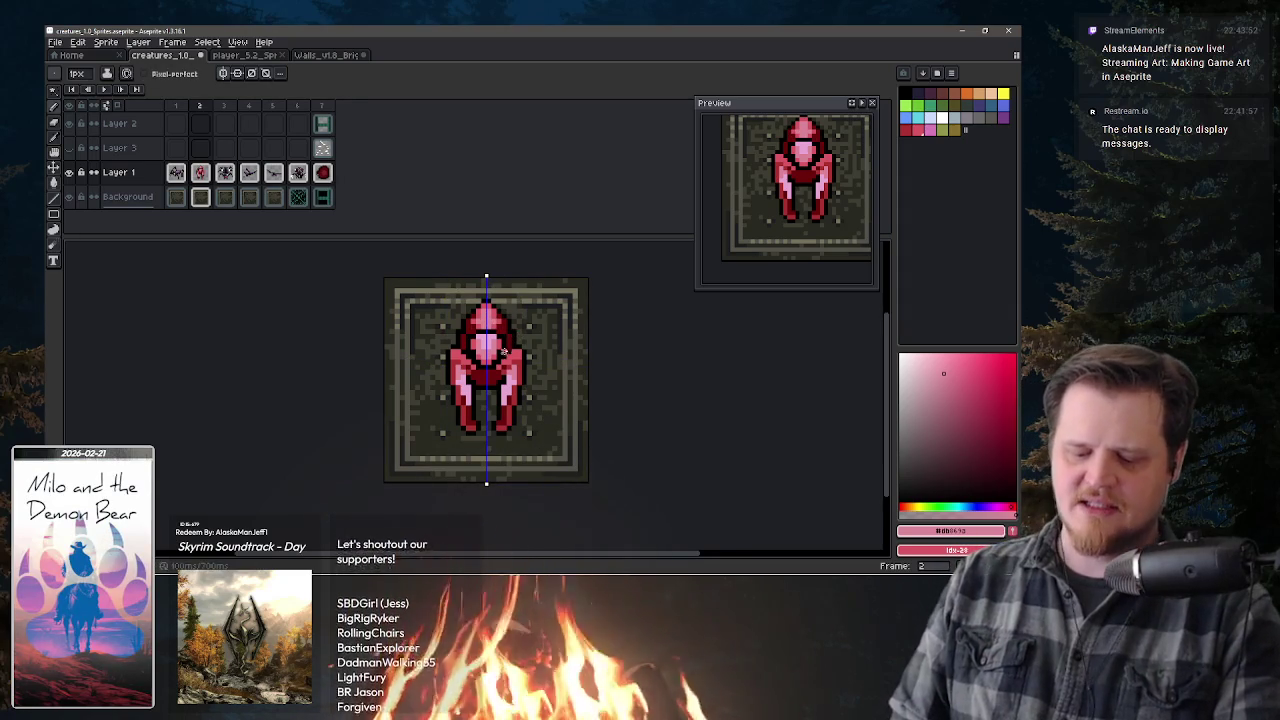
click(943, 118)
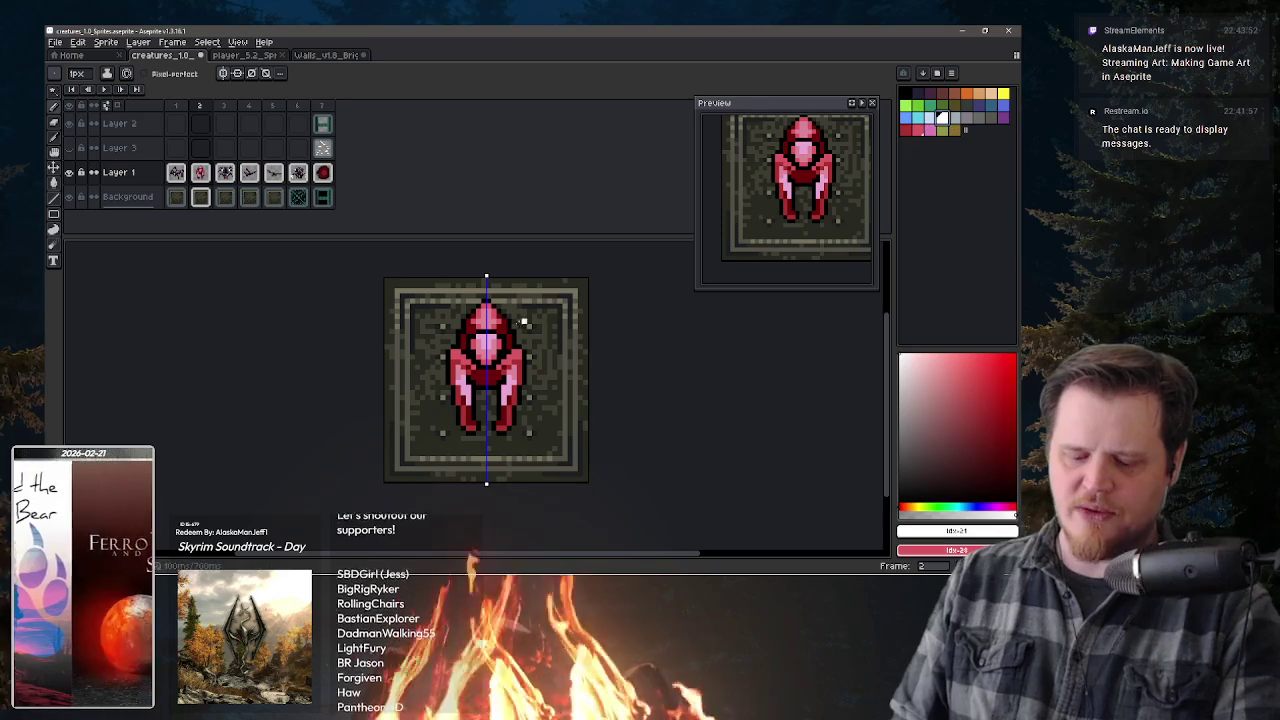
click(504, 345)
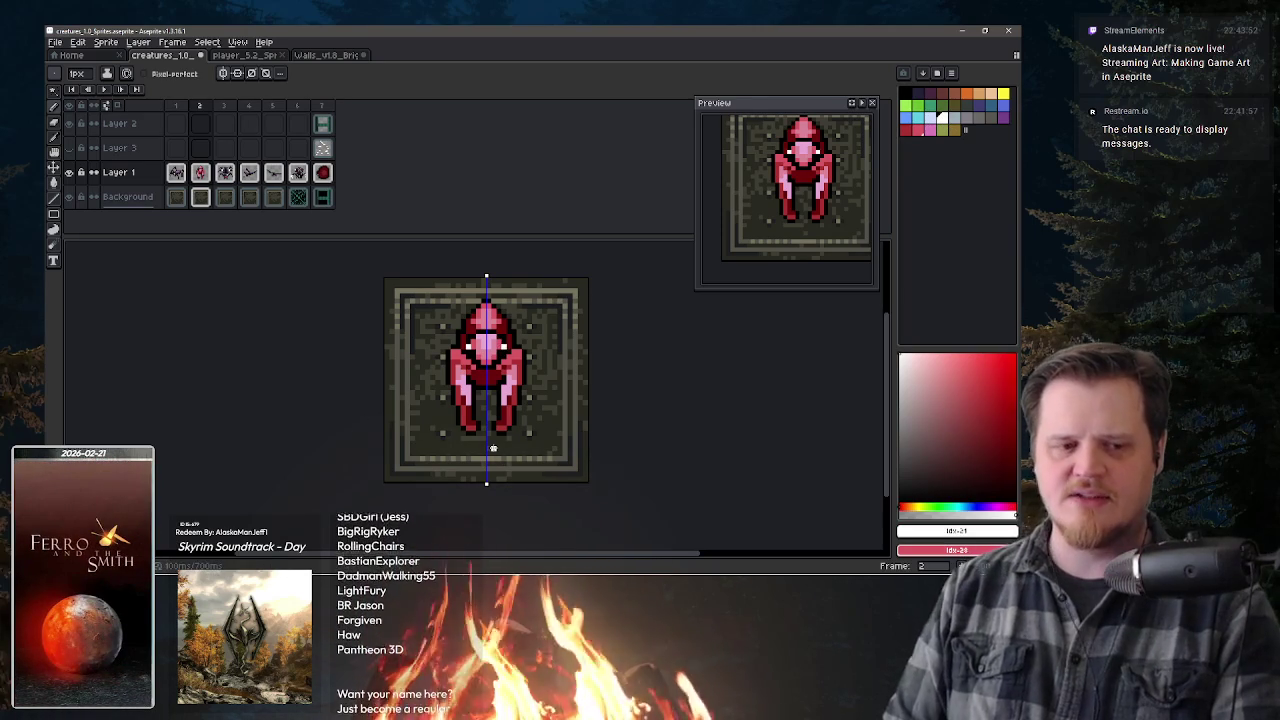
key(alt)
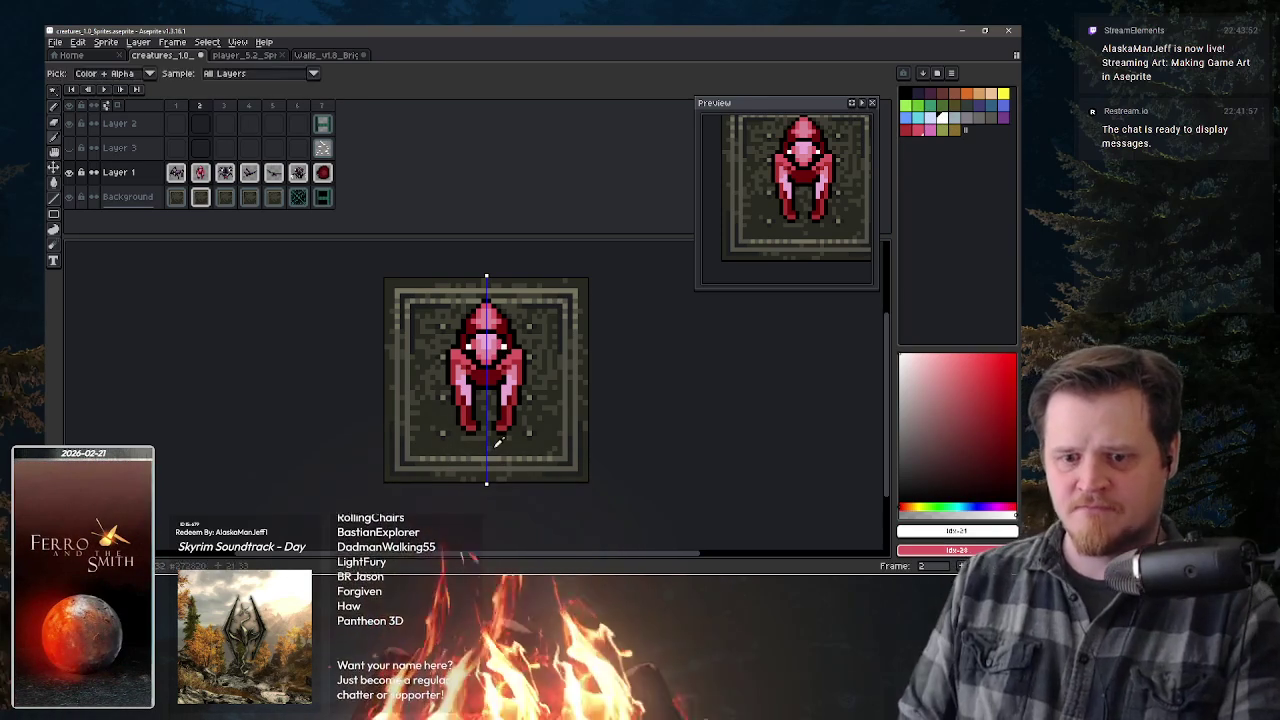
alt+click(505, 344)
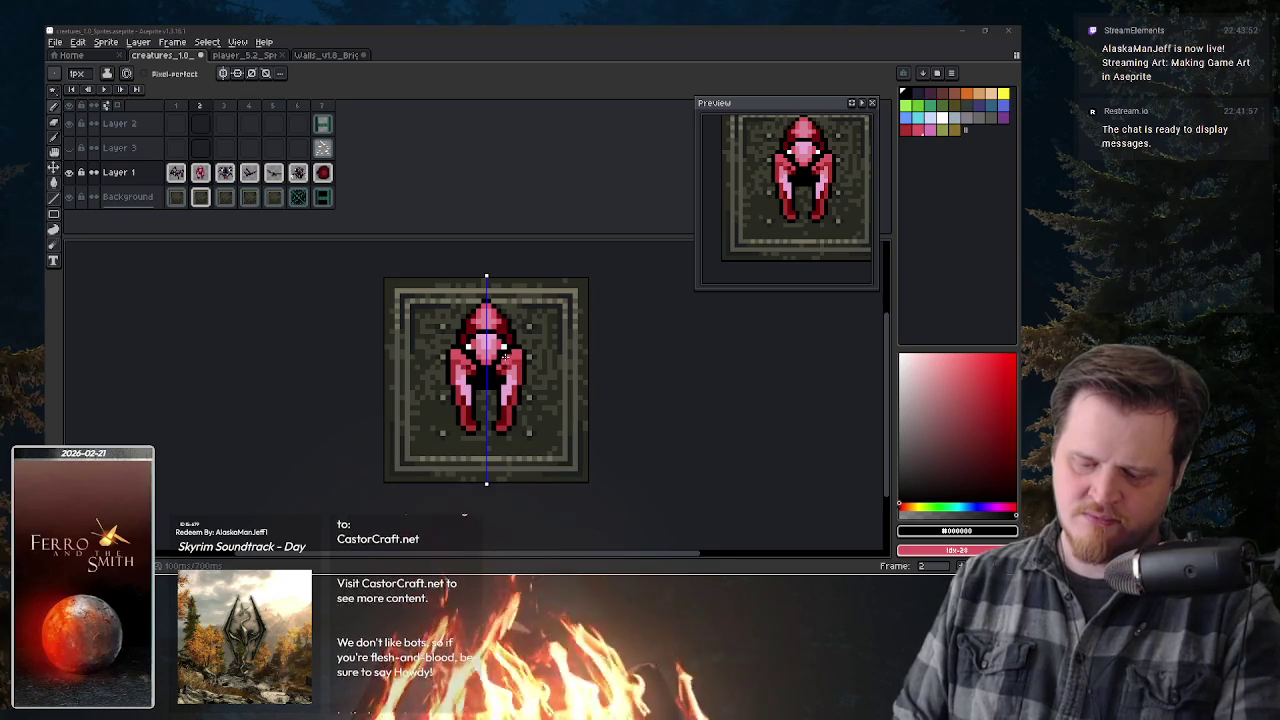
- Draw mirrored black antennae and legs, alternating sampled black and dark red from the sprite
mouse_move(512, 324)
mouse_down()
mouse_move(545, 316)
mouse_move(521, 330)
mouse_up()
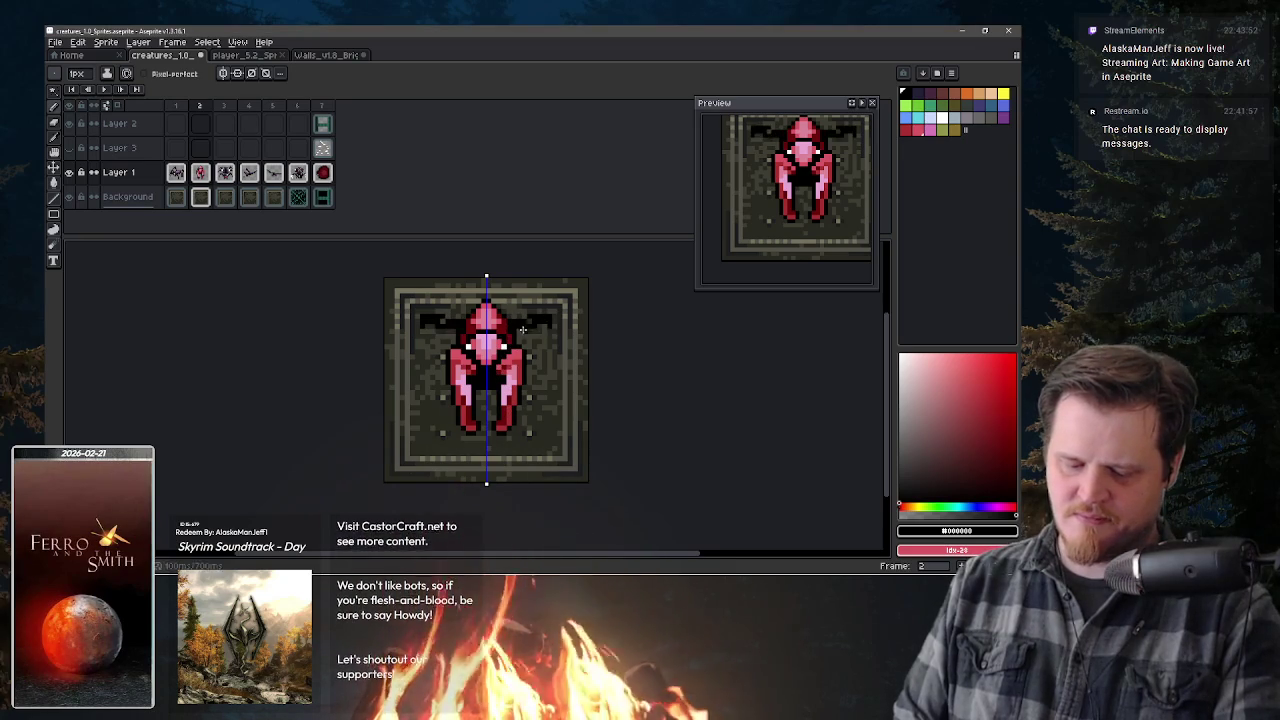
alt+click(520, 330)
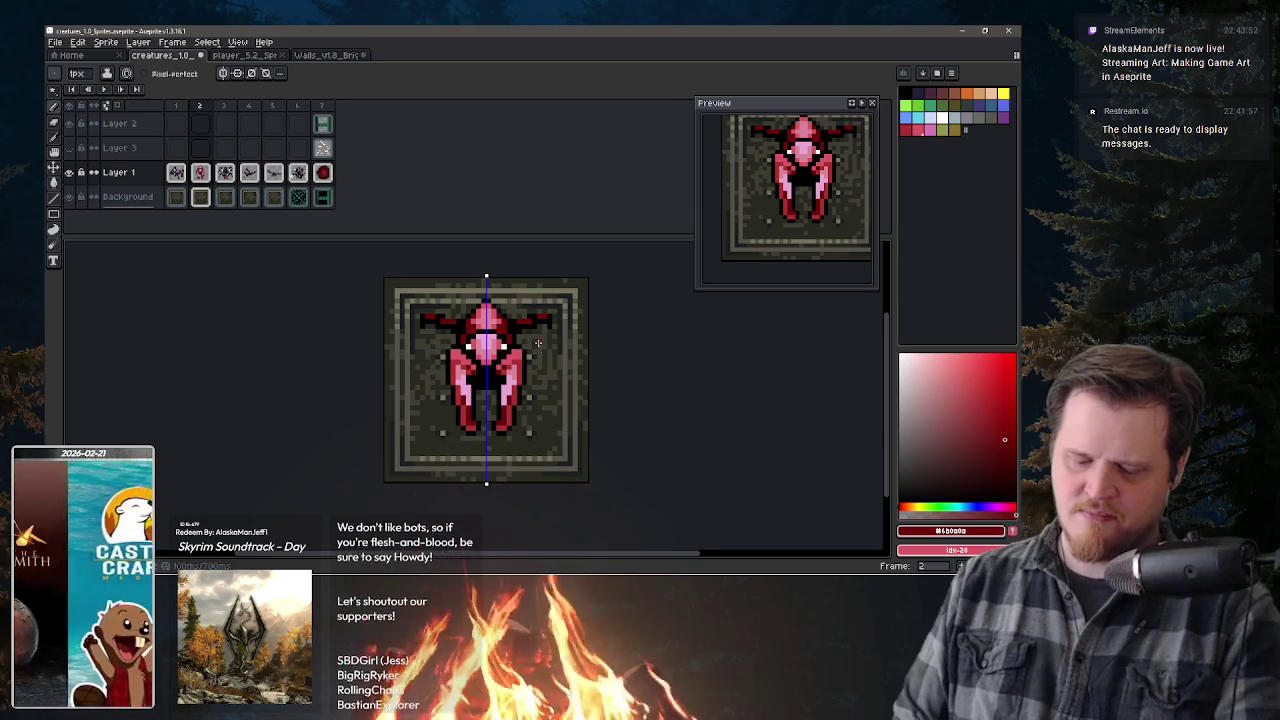
key(alt)
alt+click(524, 344)
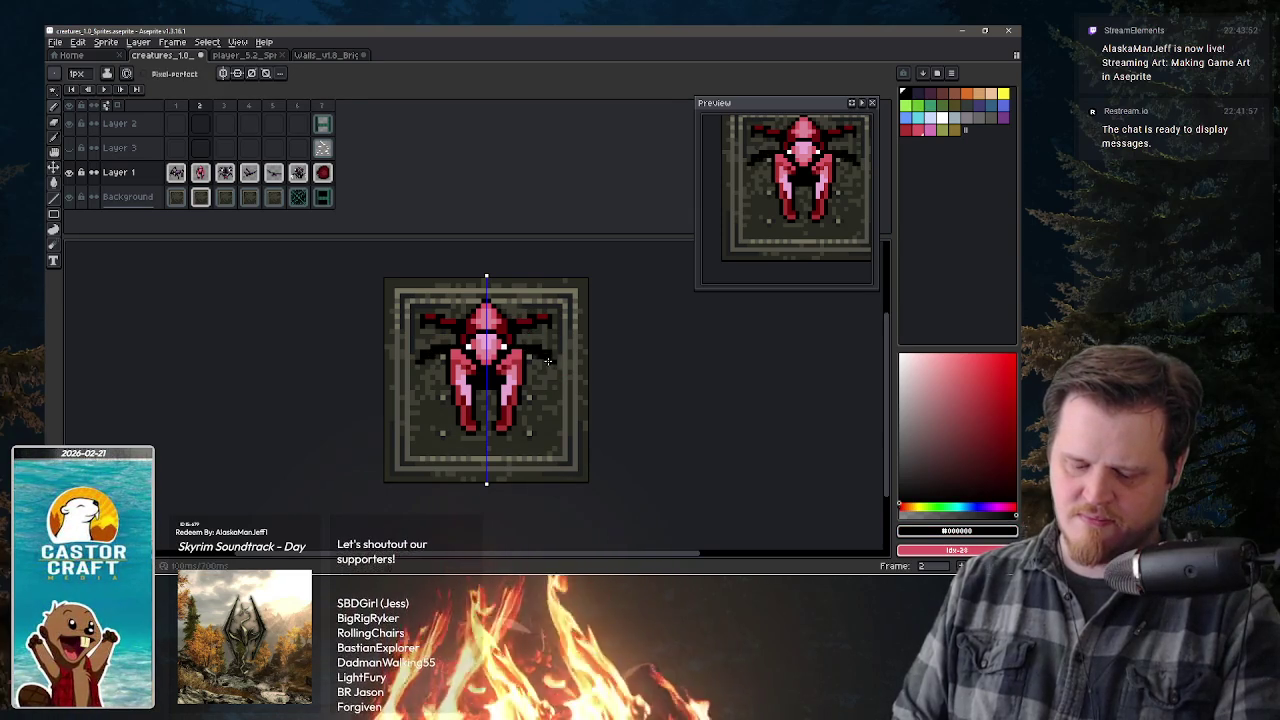
key(alt)
alt+click(506, 326)
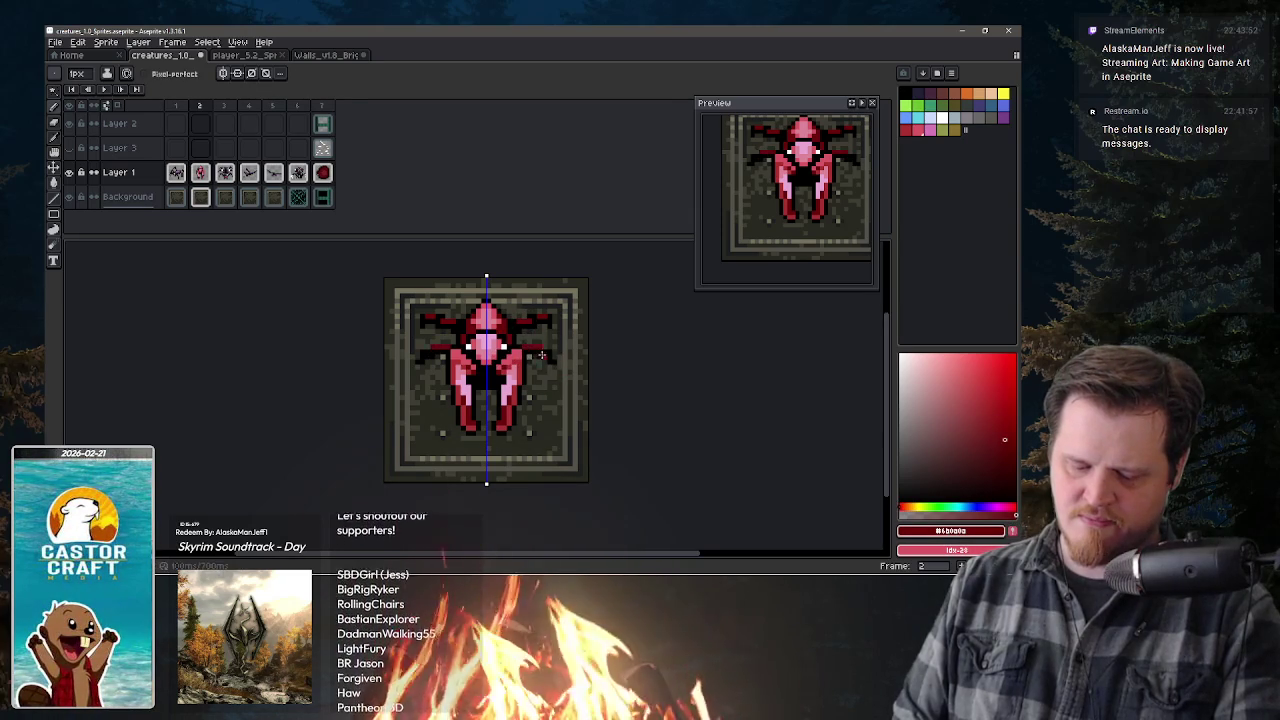
alt+click(549, 363)
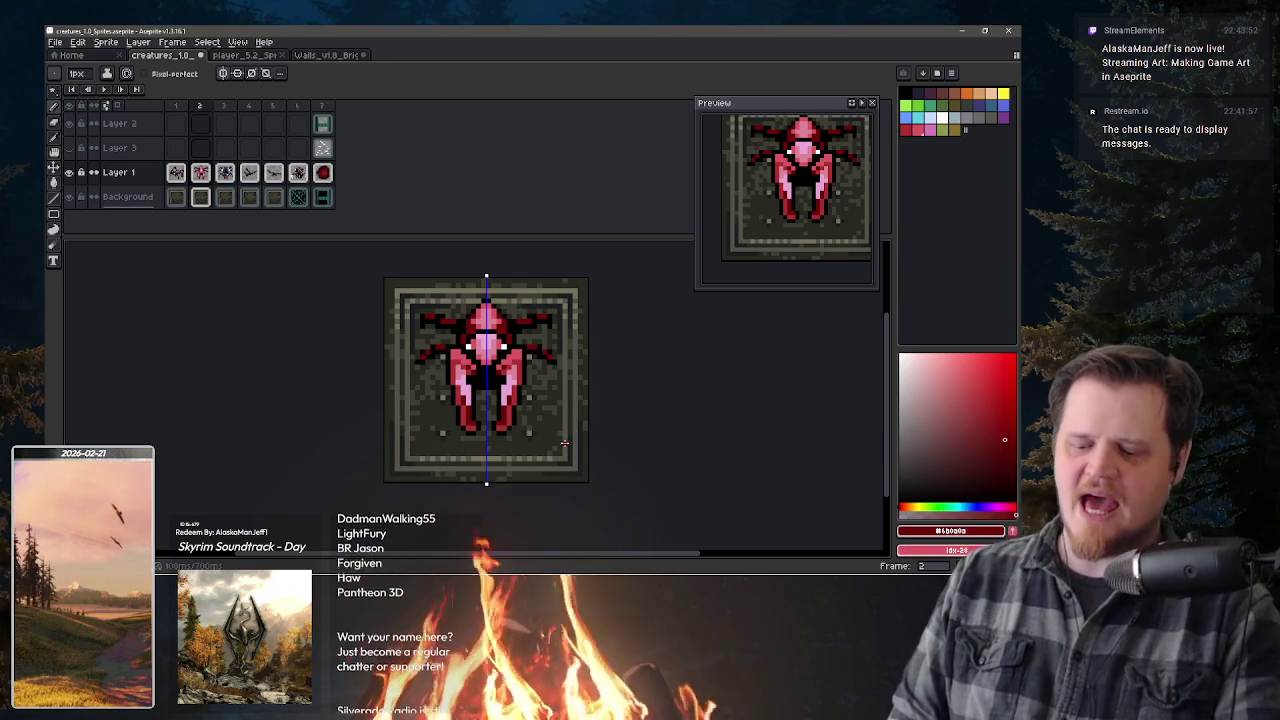
- Refine the mirrored leg pixels with black, erasing extras and darkening the lower legs
key(v)
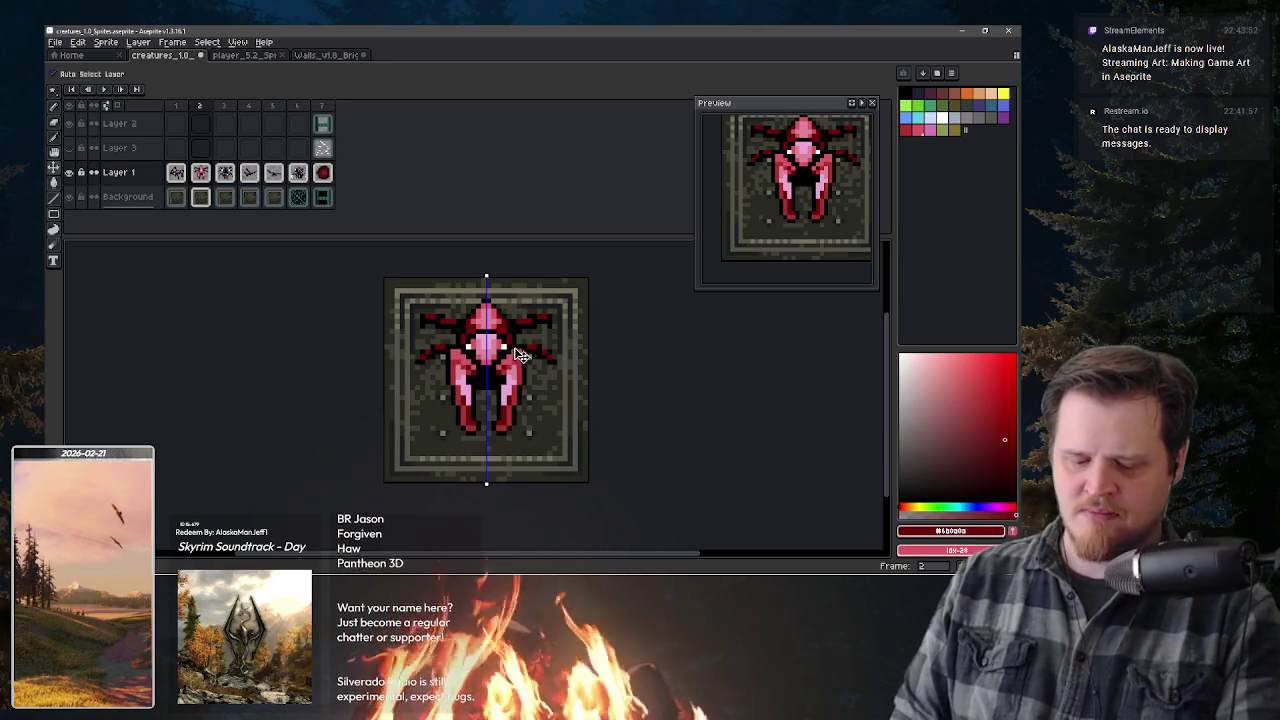
key(b)
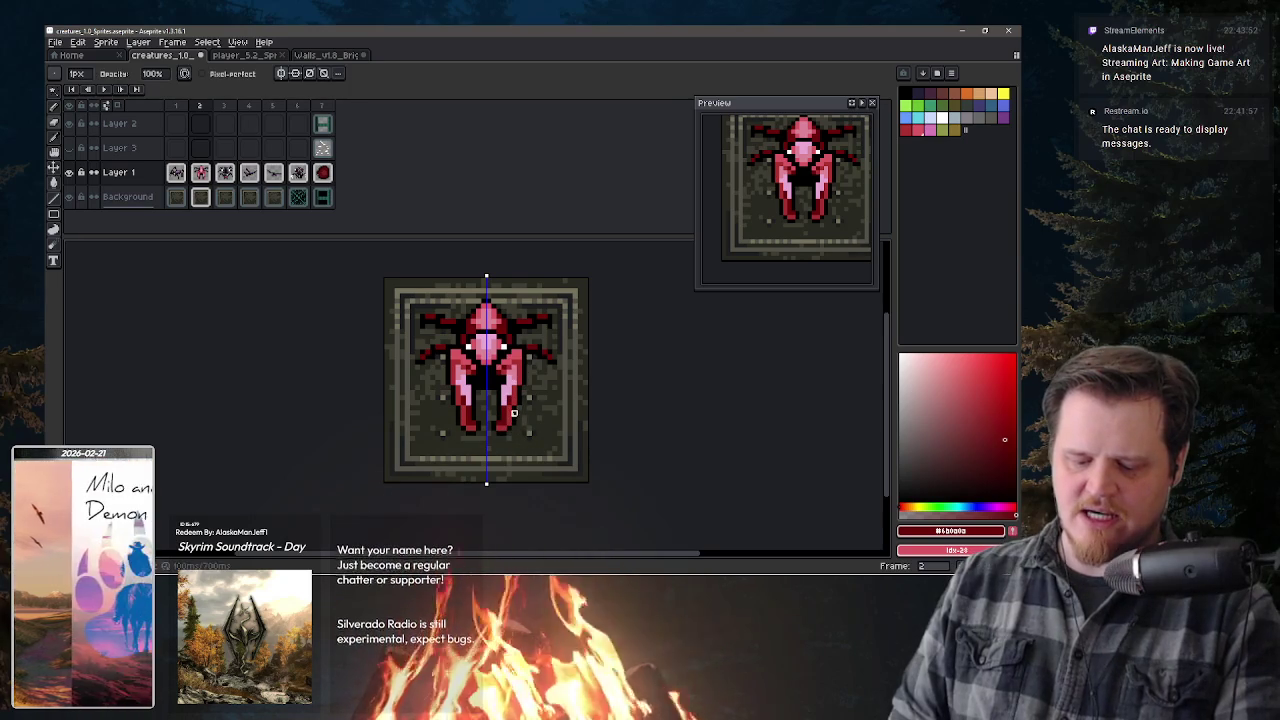
alt+click(509, 424)
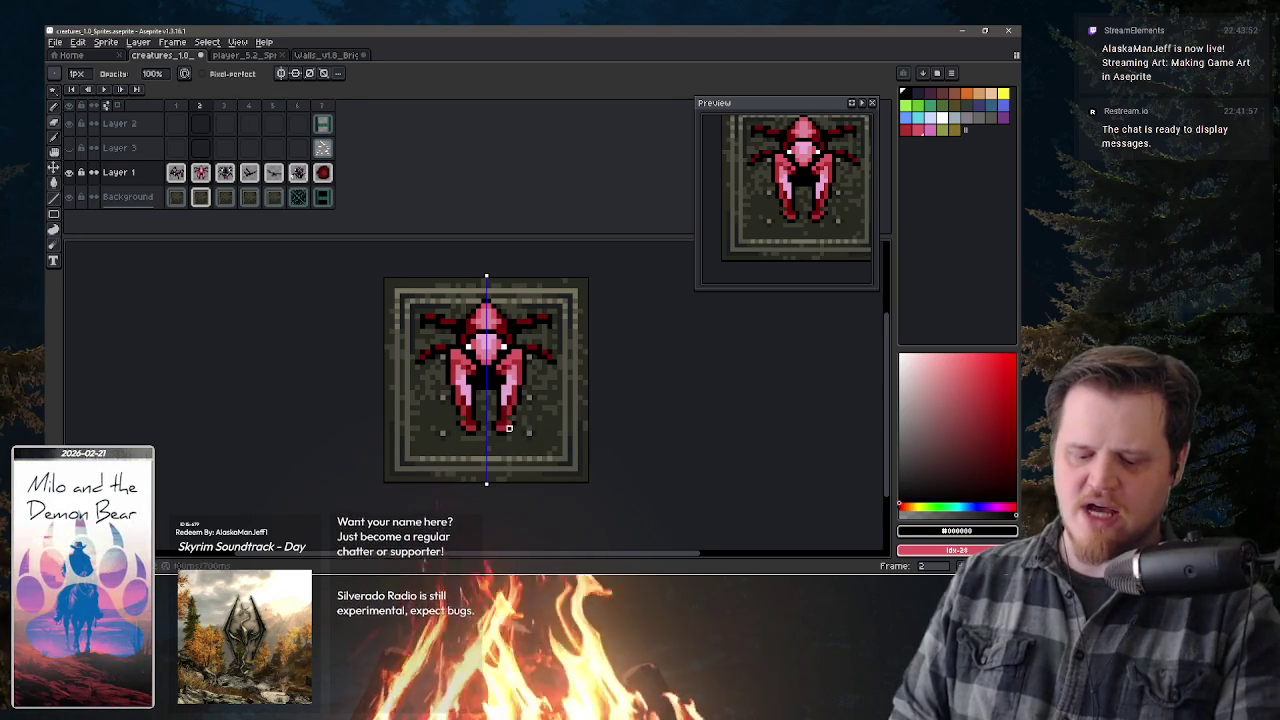
key(e)
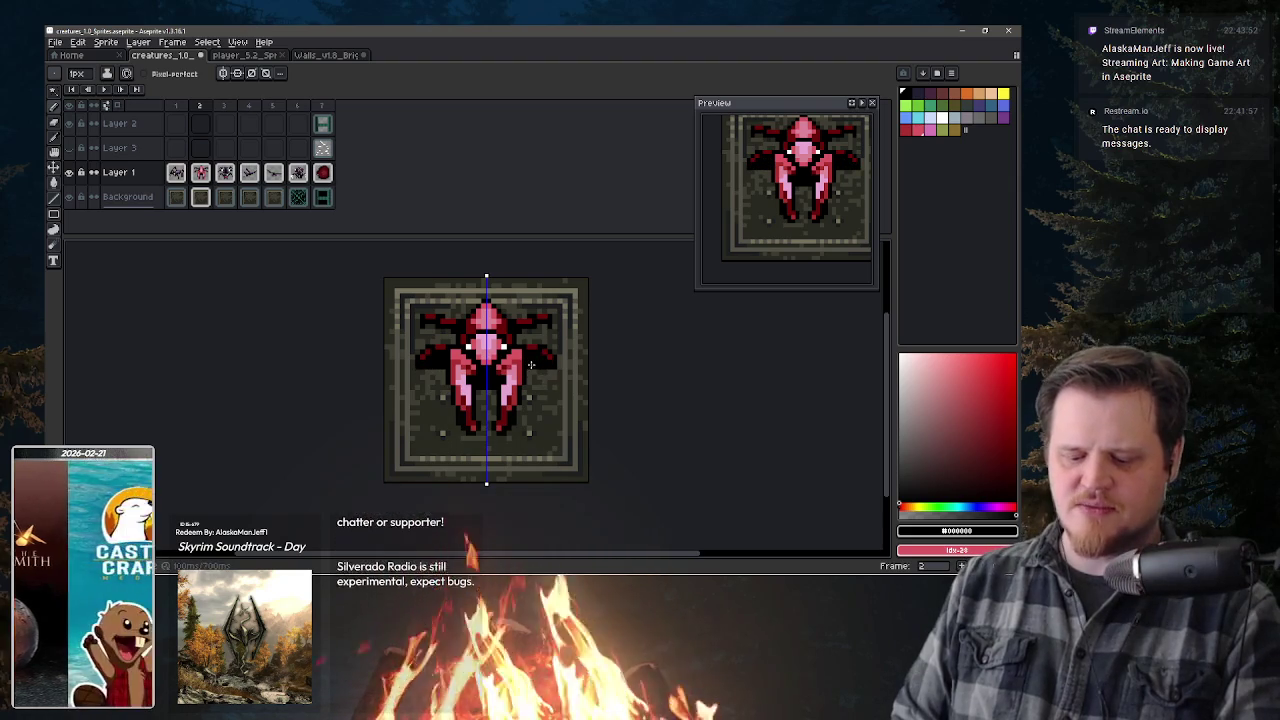
key(b)
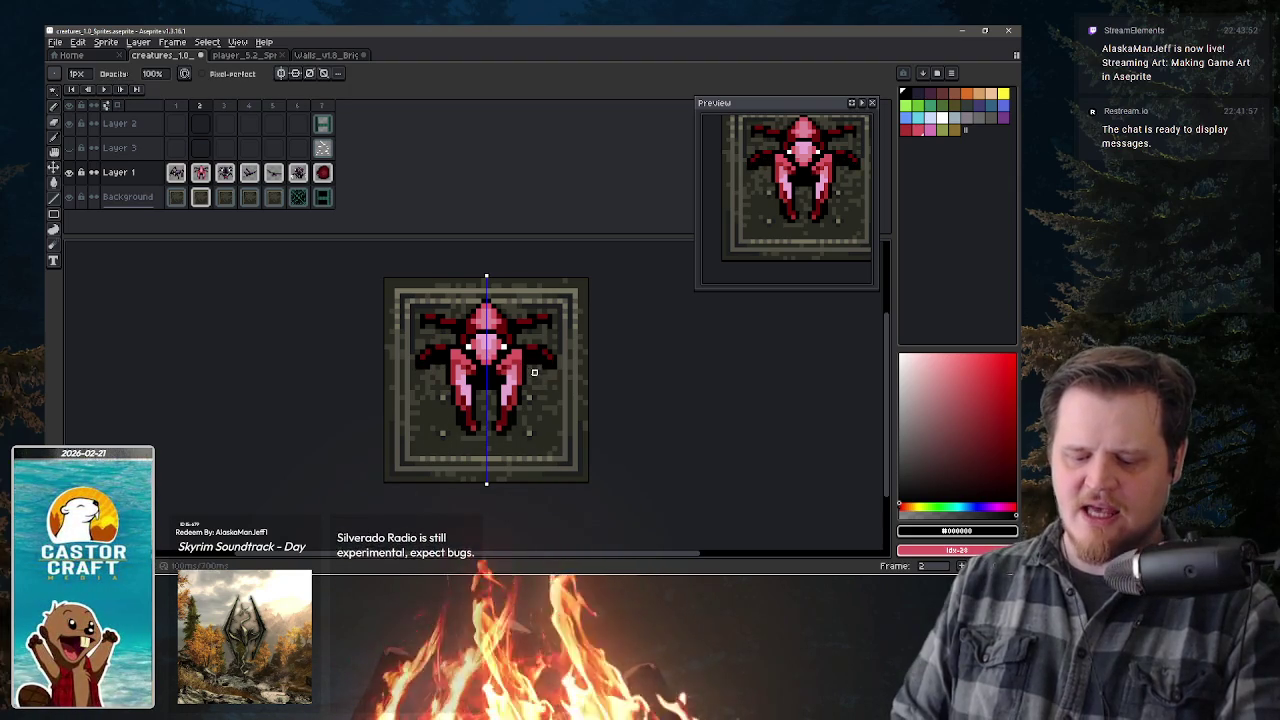
key(b)
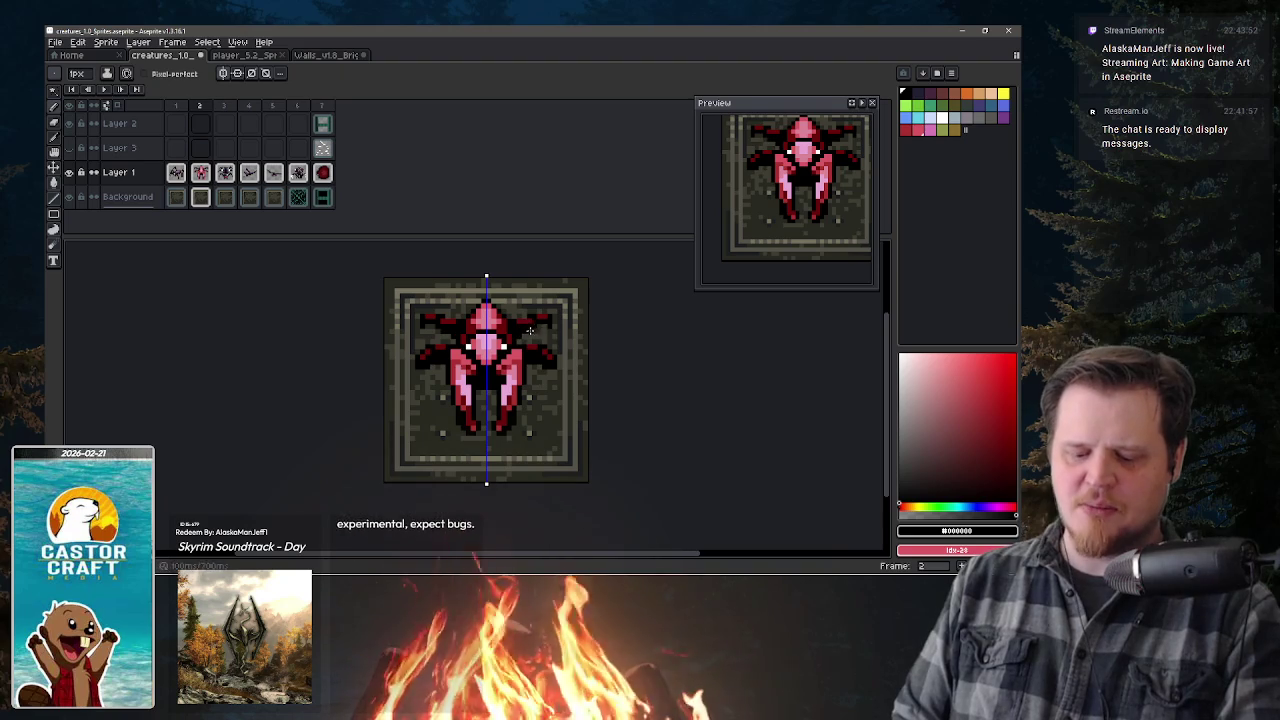
key(b)
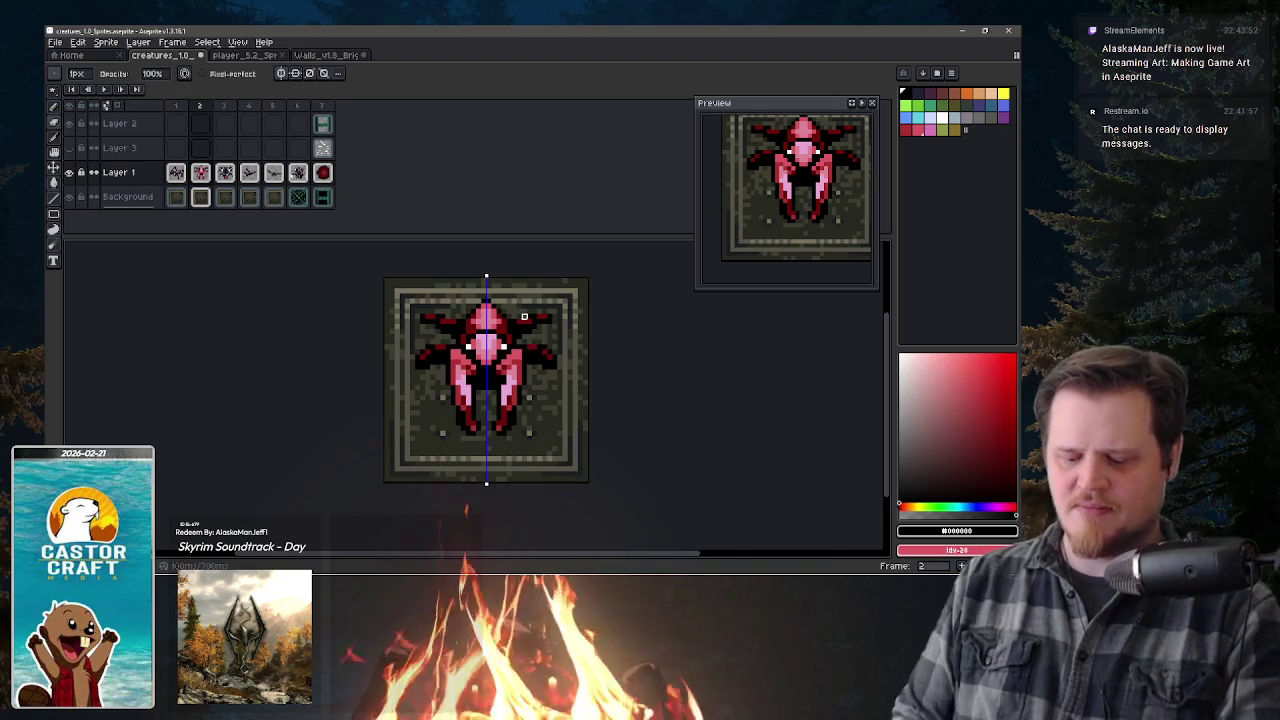
key(b)
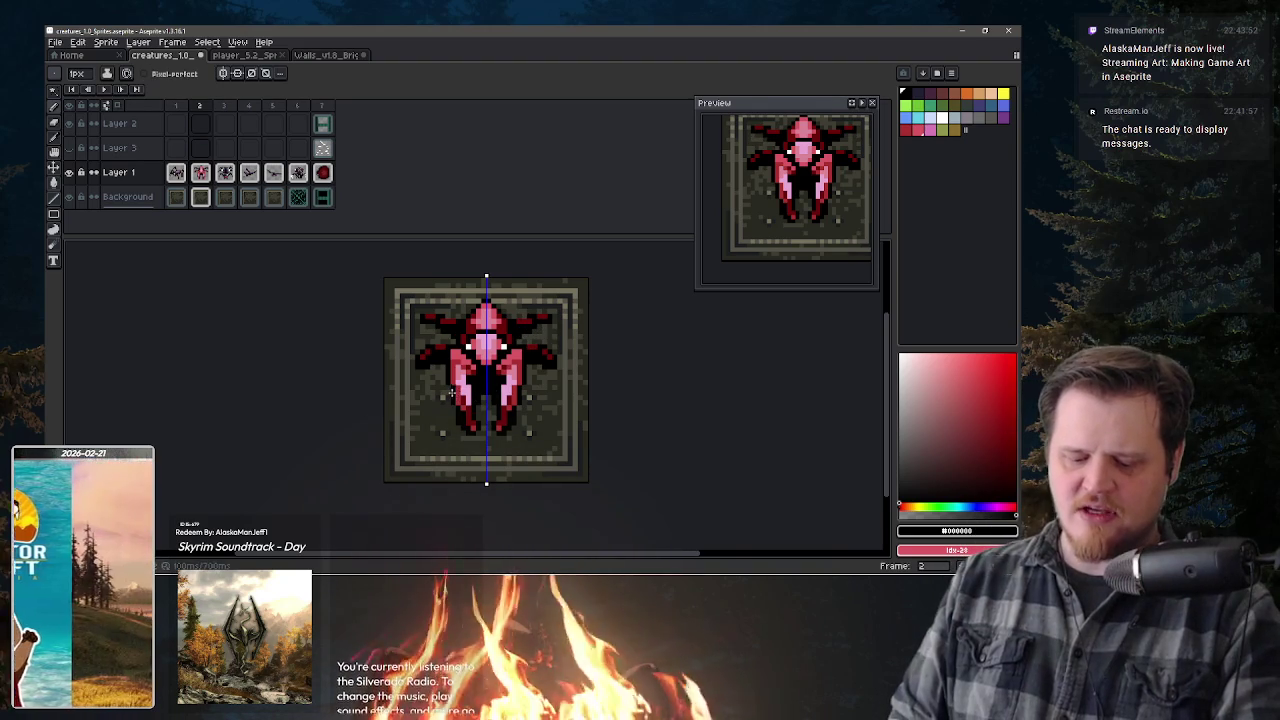
drag(451, 405, 455, 424)
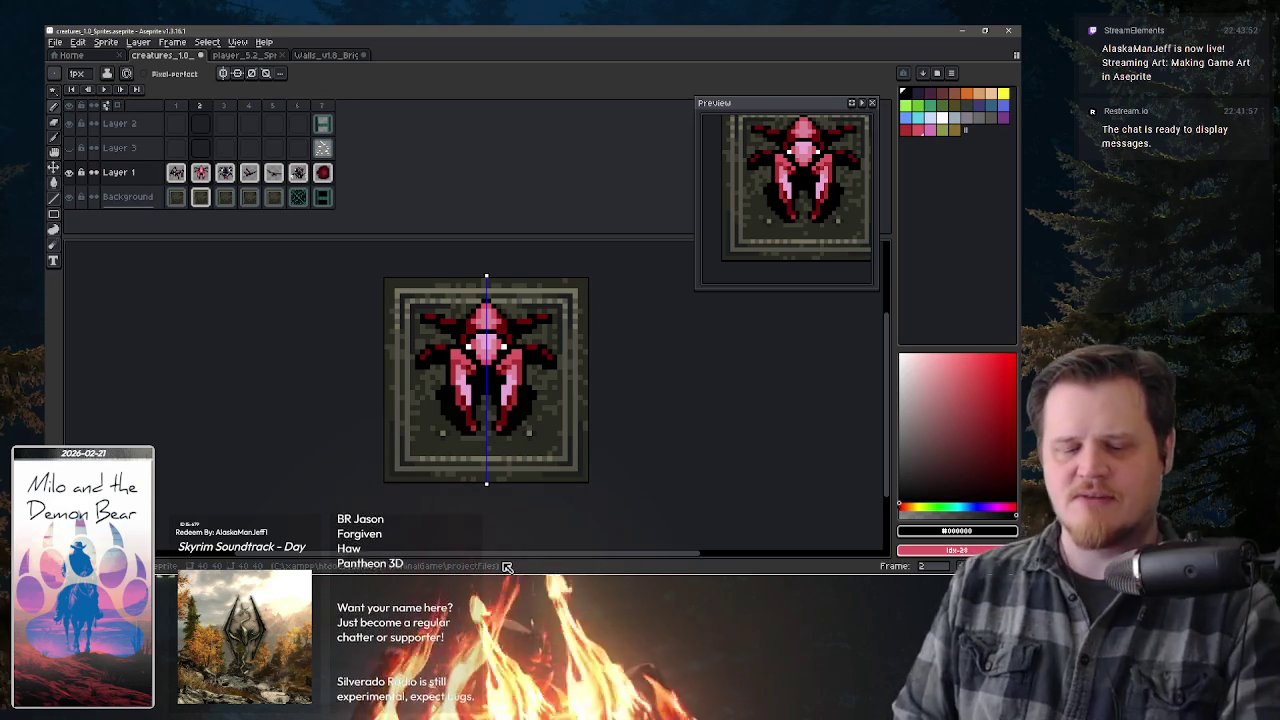
- Undo the last change to the sprite and return to the pencil
key(v)
key(ctrl+z)
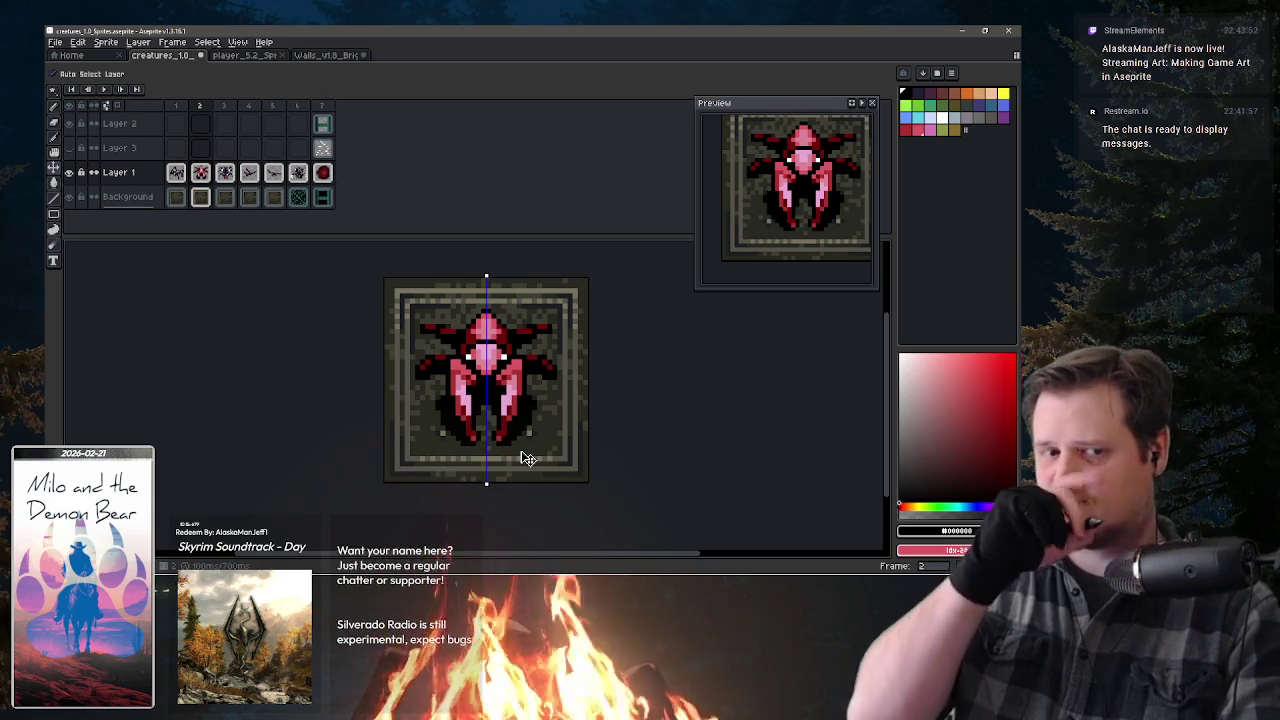
key(b)
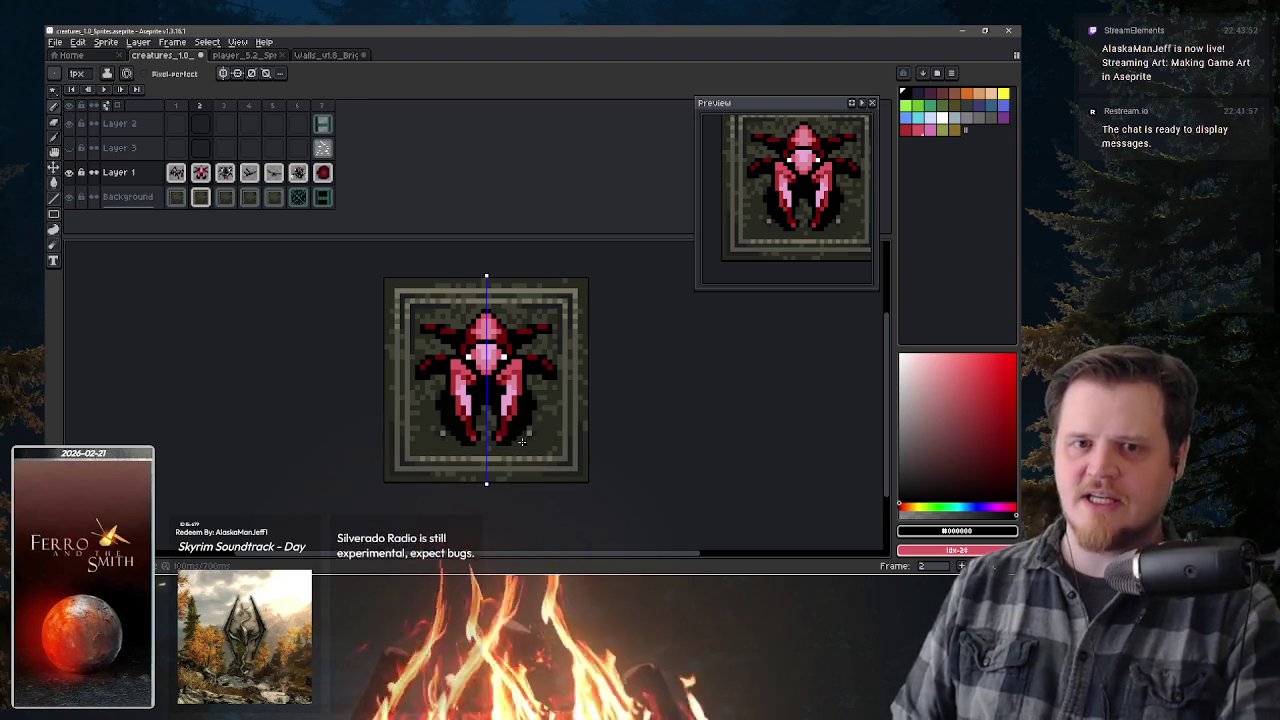
- Add mirrored dark red pixels to the lower body, then sample the head's pink
alt+click(523, 381)
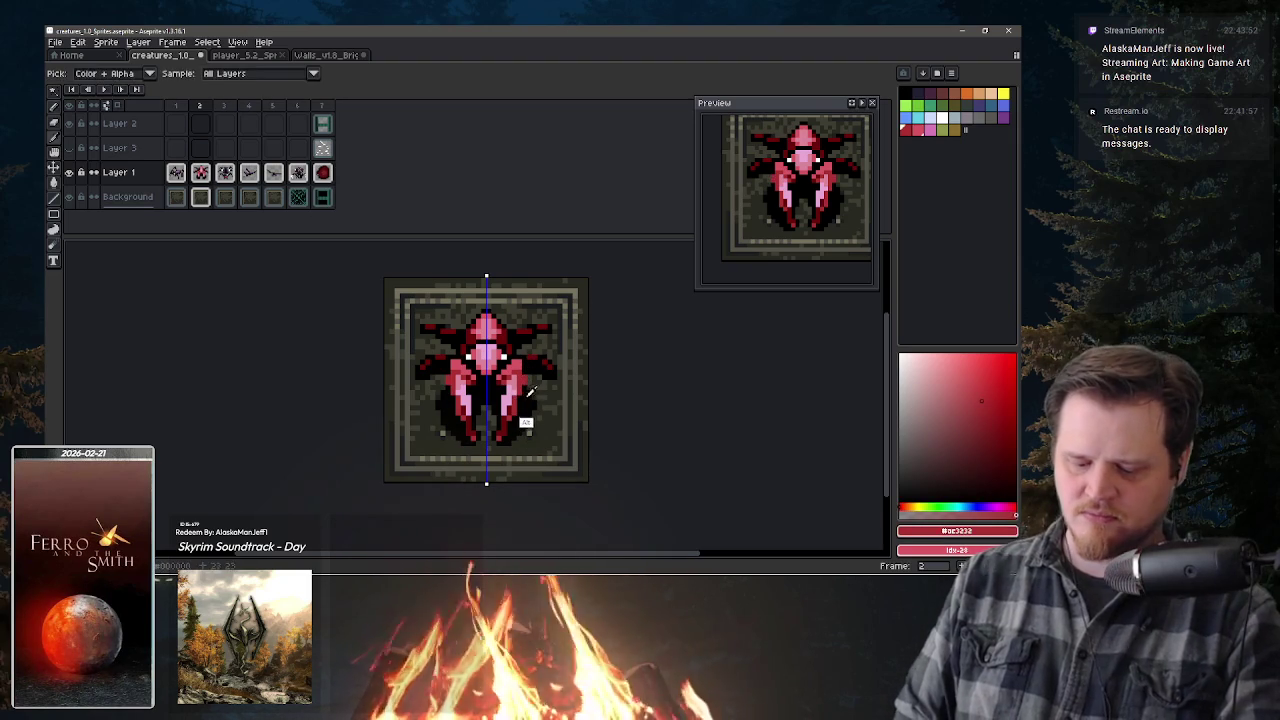
alt+click(527, 384)
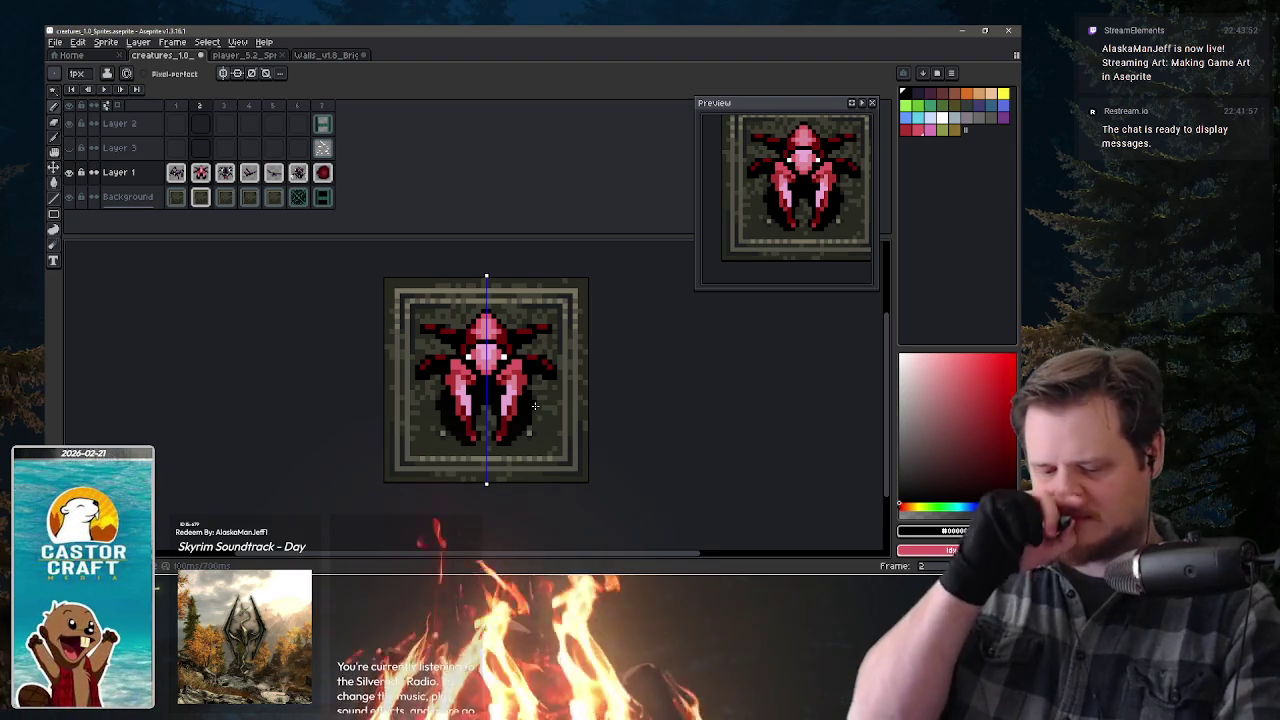
alt+click(509, 371)
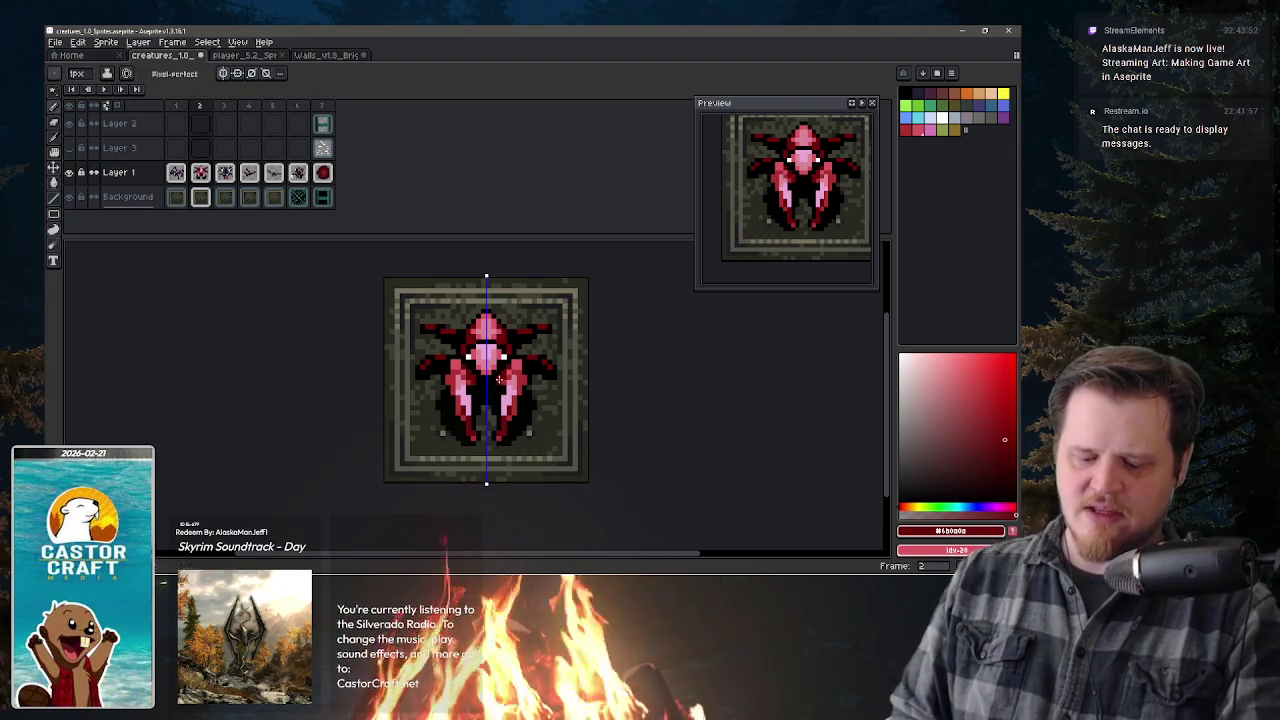
click(512, 364)
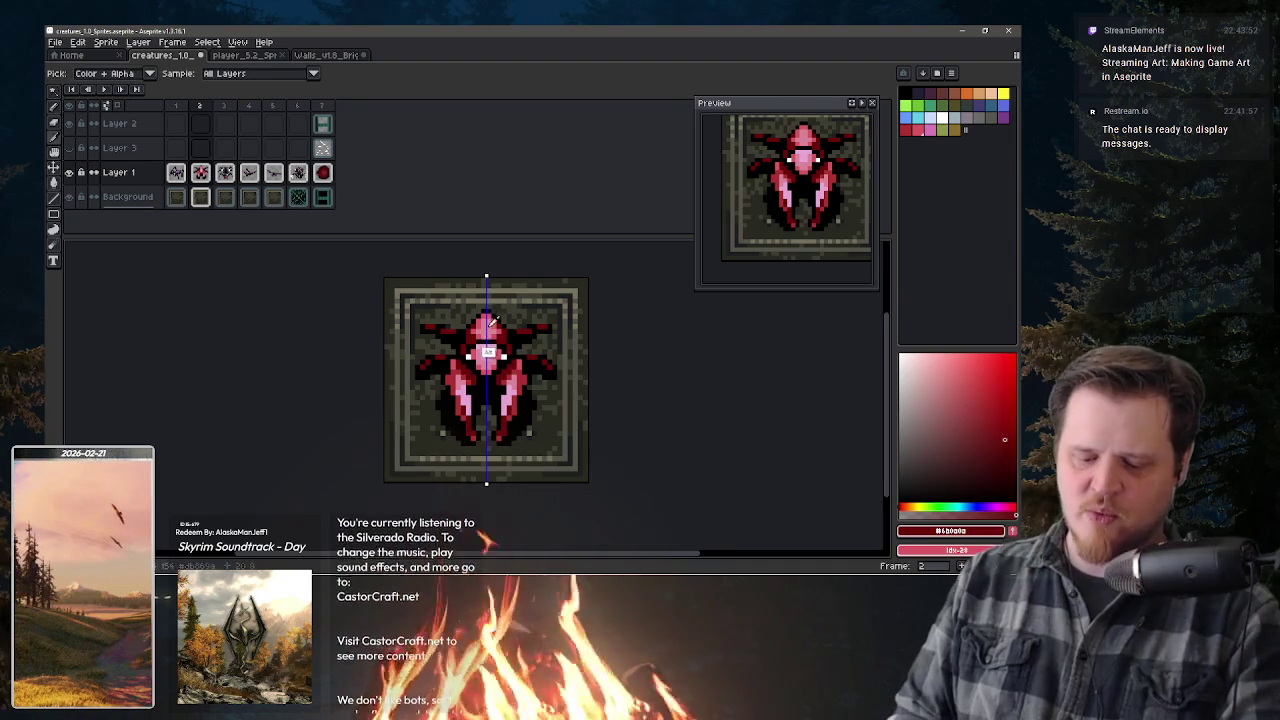
alt+click(499, 364)
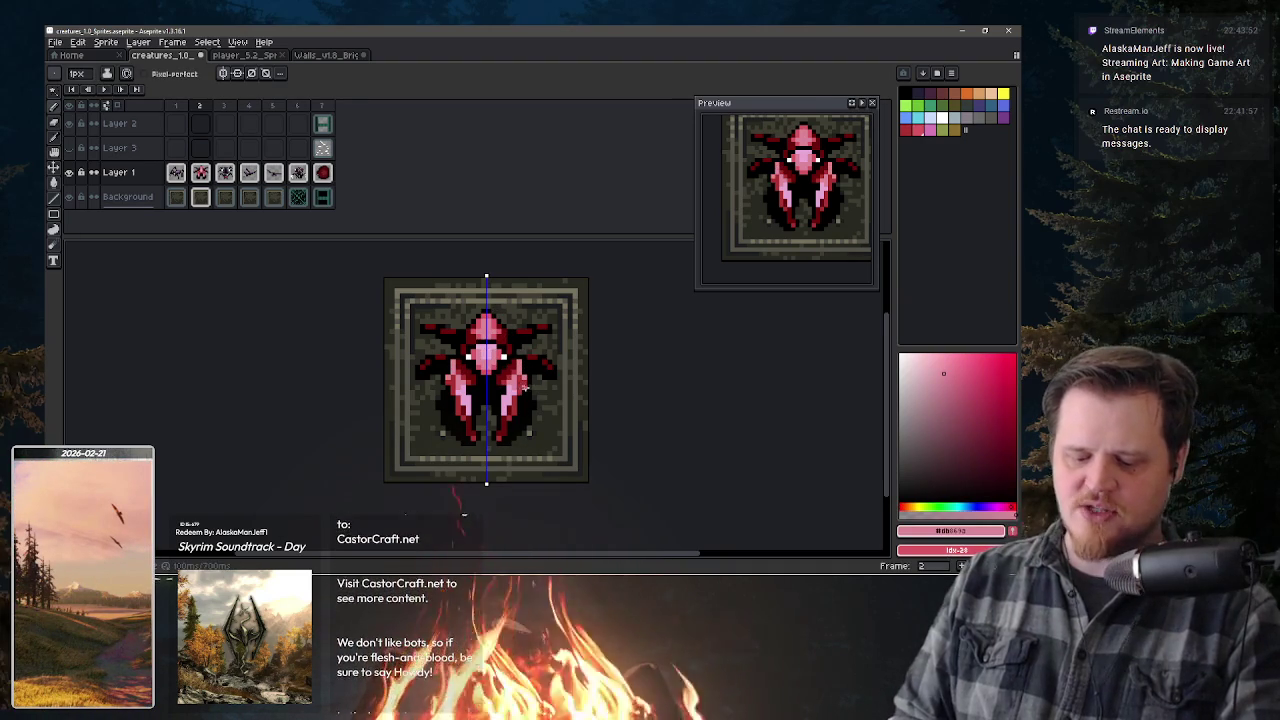
alt+click(492, 312)
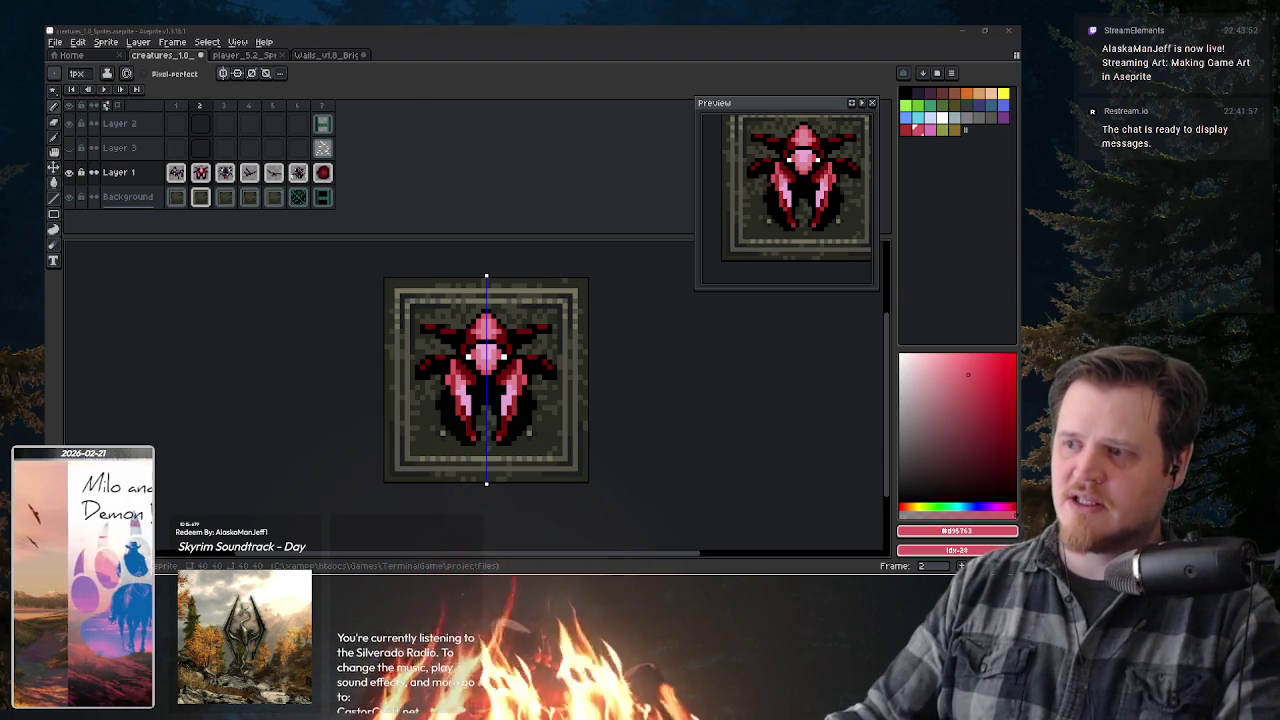
key(alt+Tab)
double_click(622, 50)
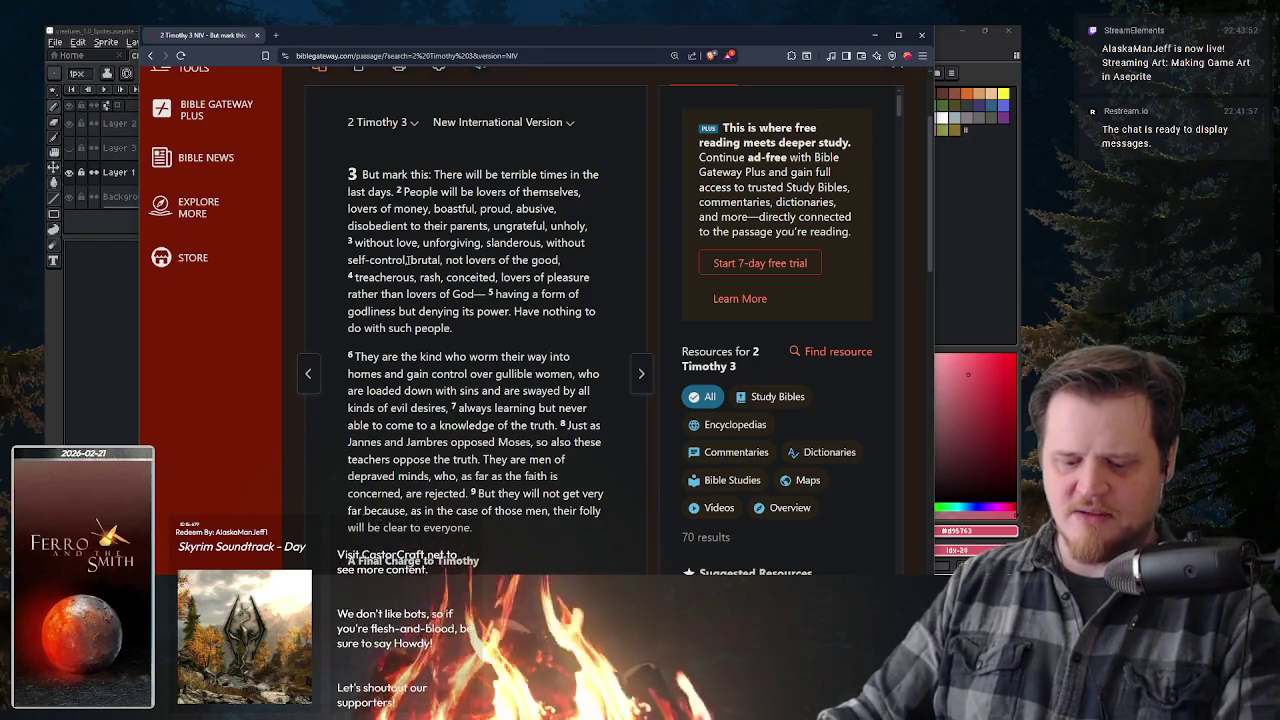
drag(407, 260, 348, 260)
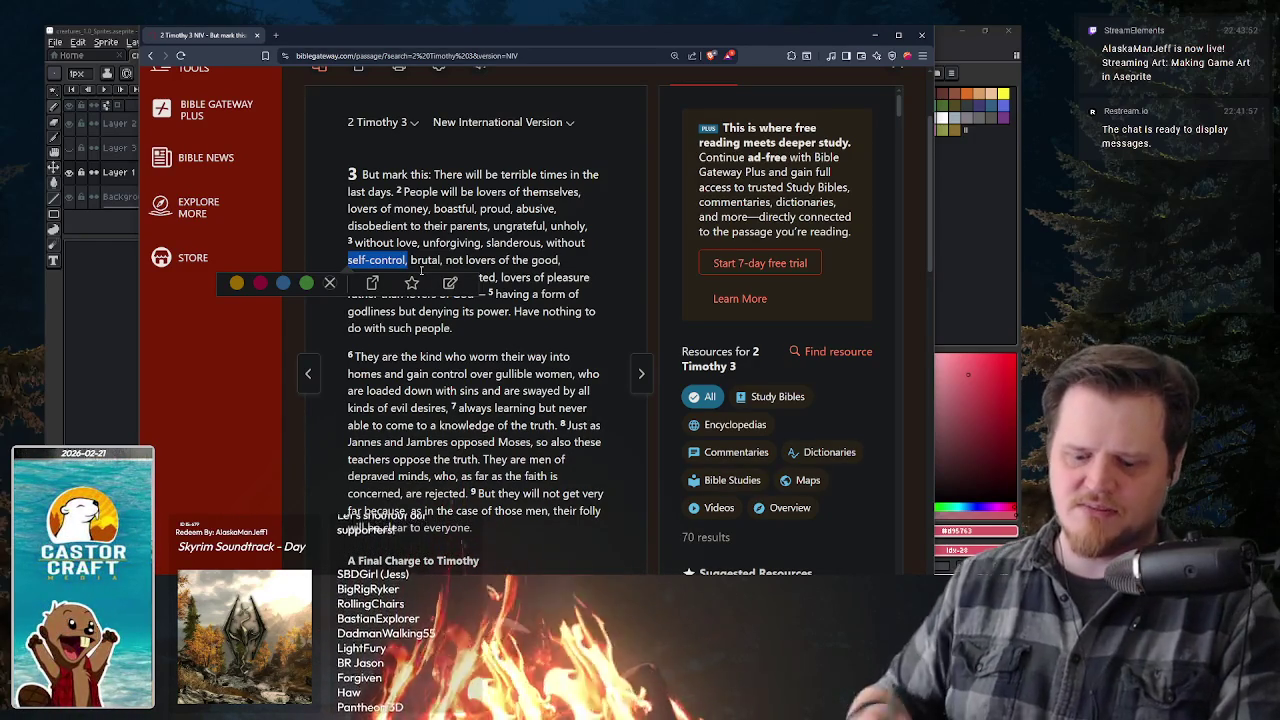
click(510, 243)
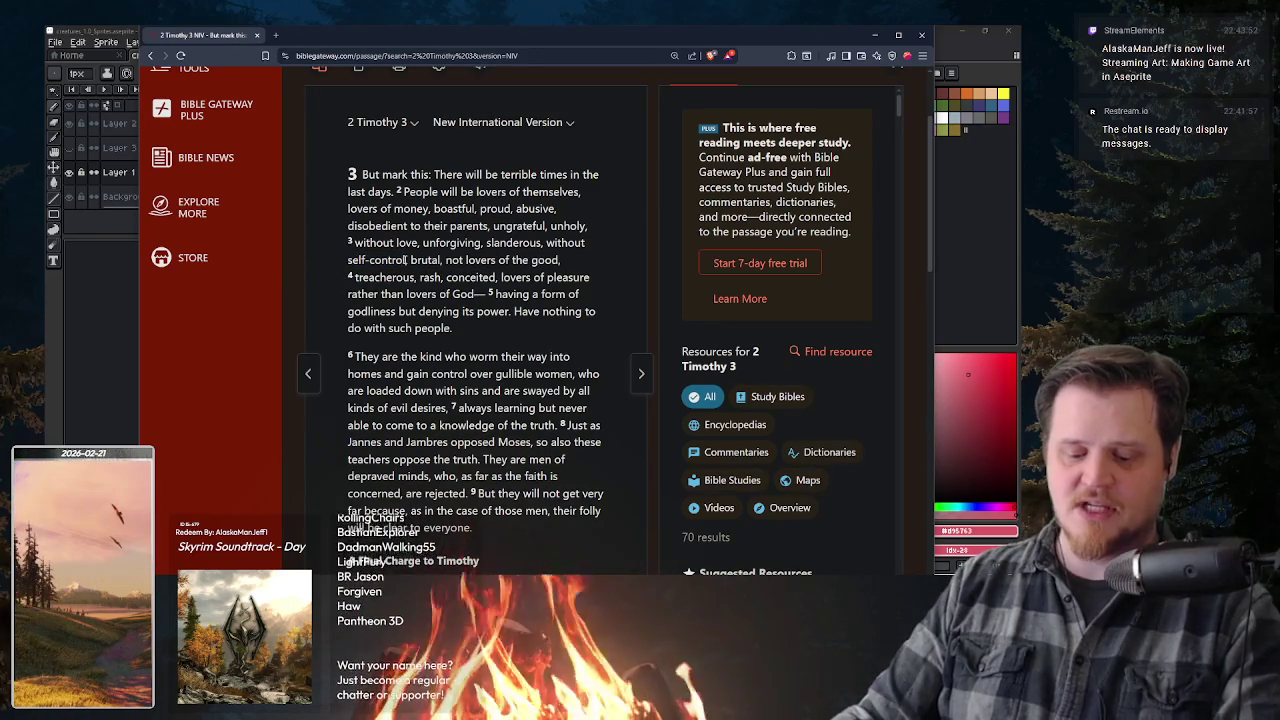
drag(406, 260, 358, 260)
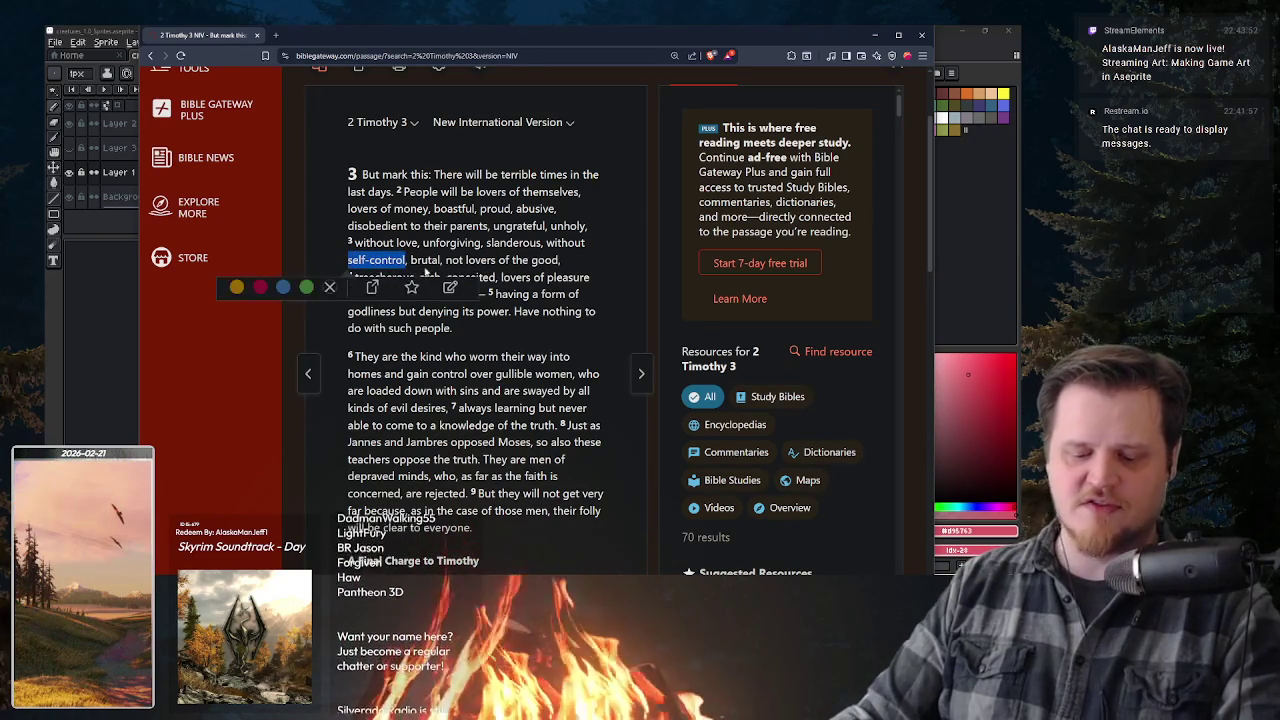
click(411, 259)
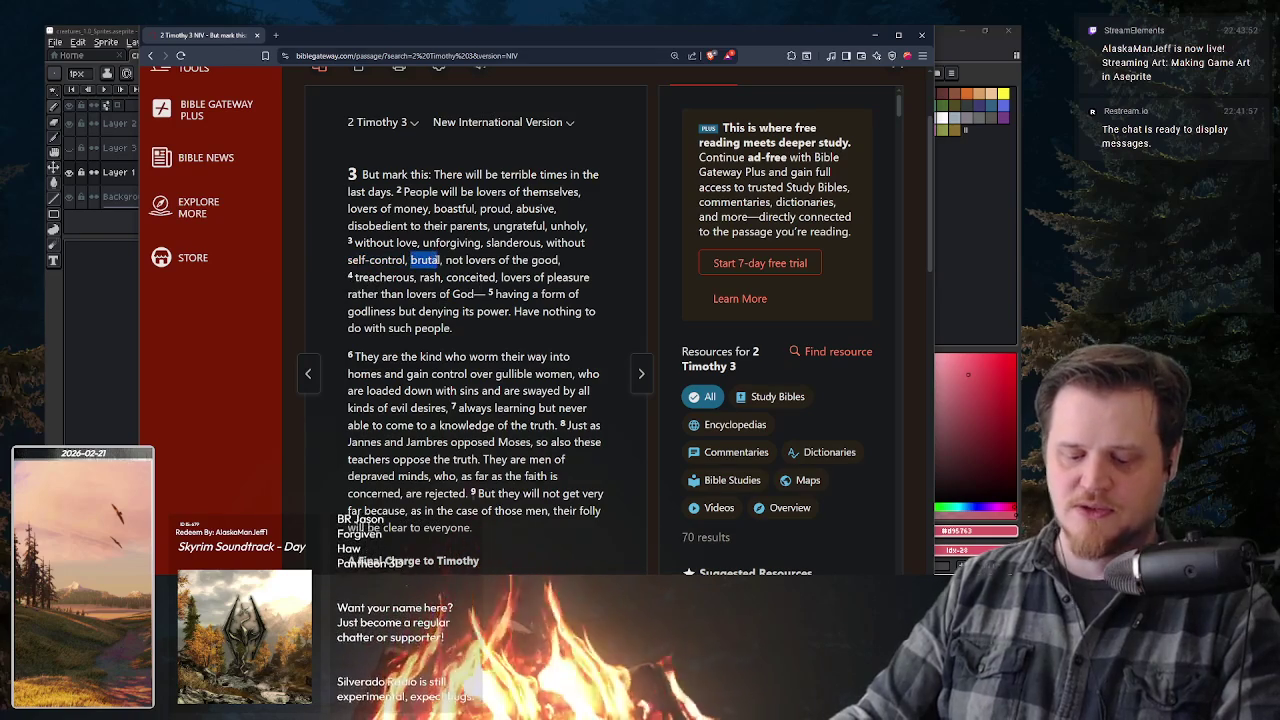
click(447, 268)
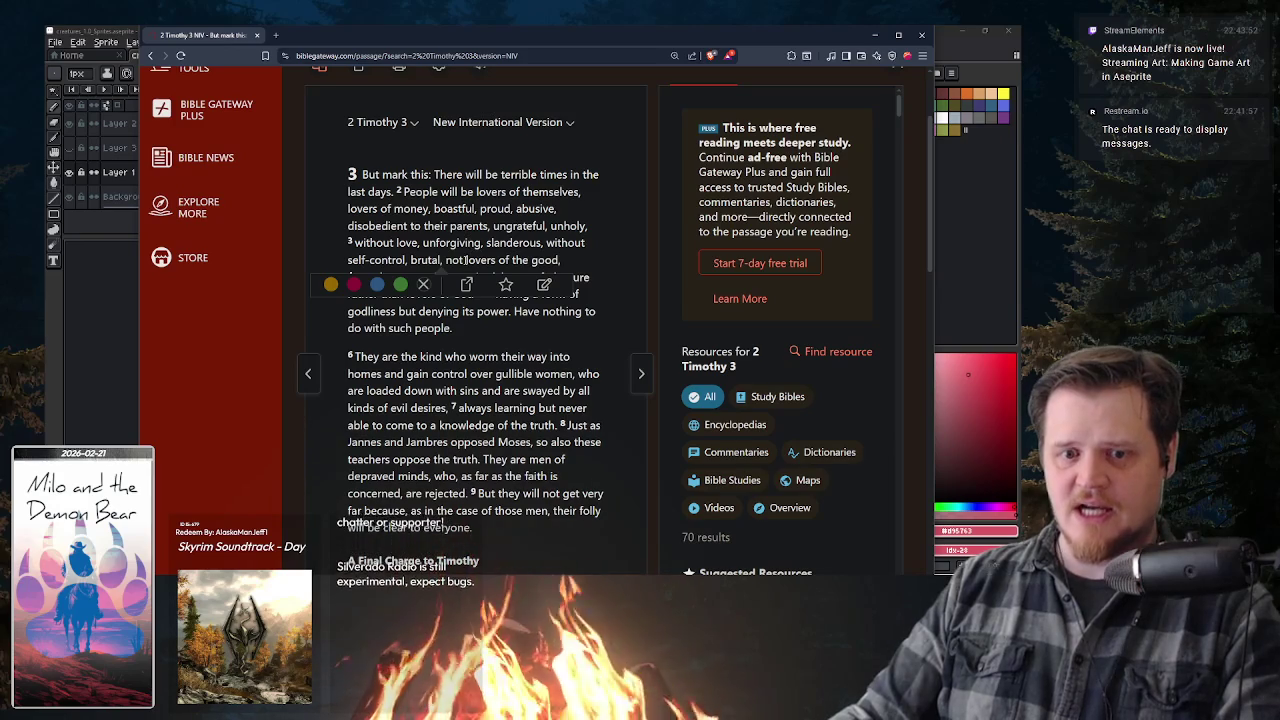
click(470, 356)
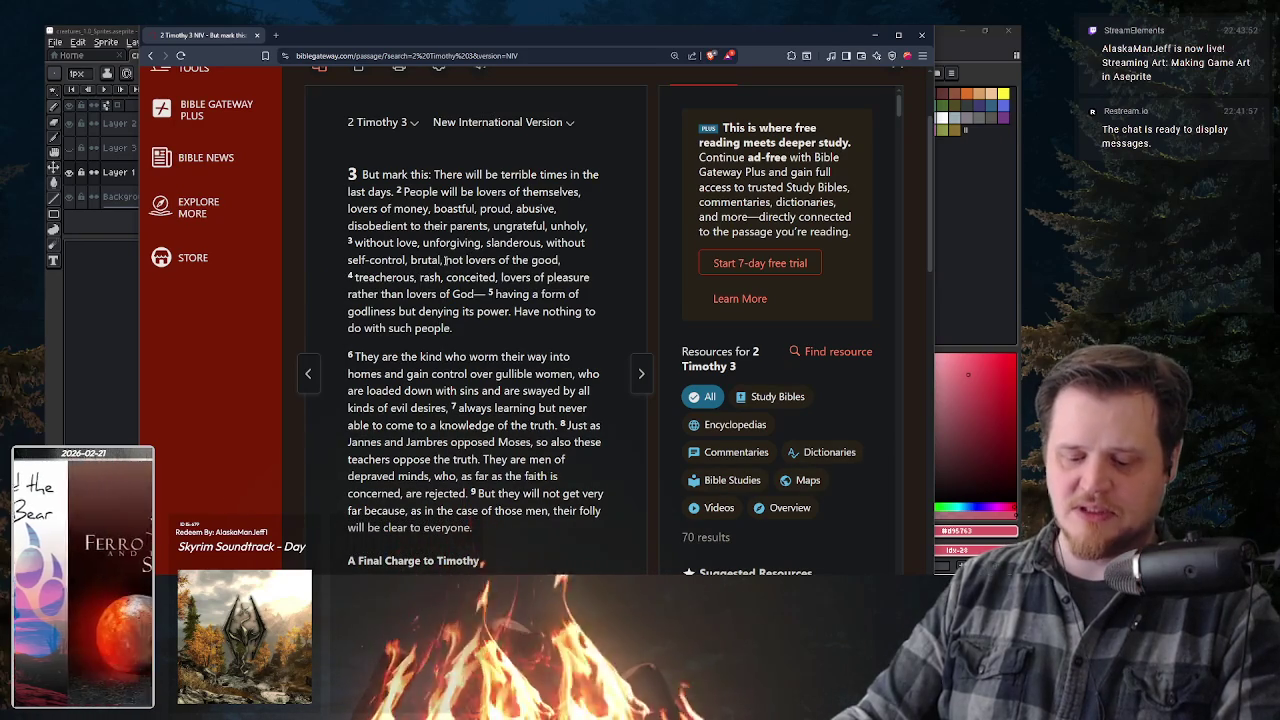
drag(445, 259, 578, 263)
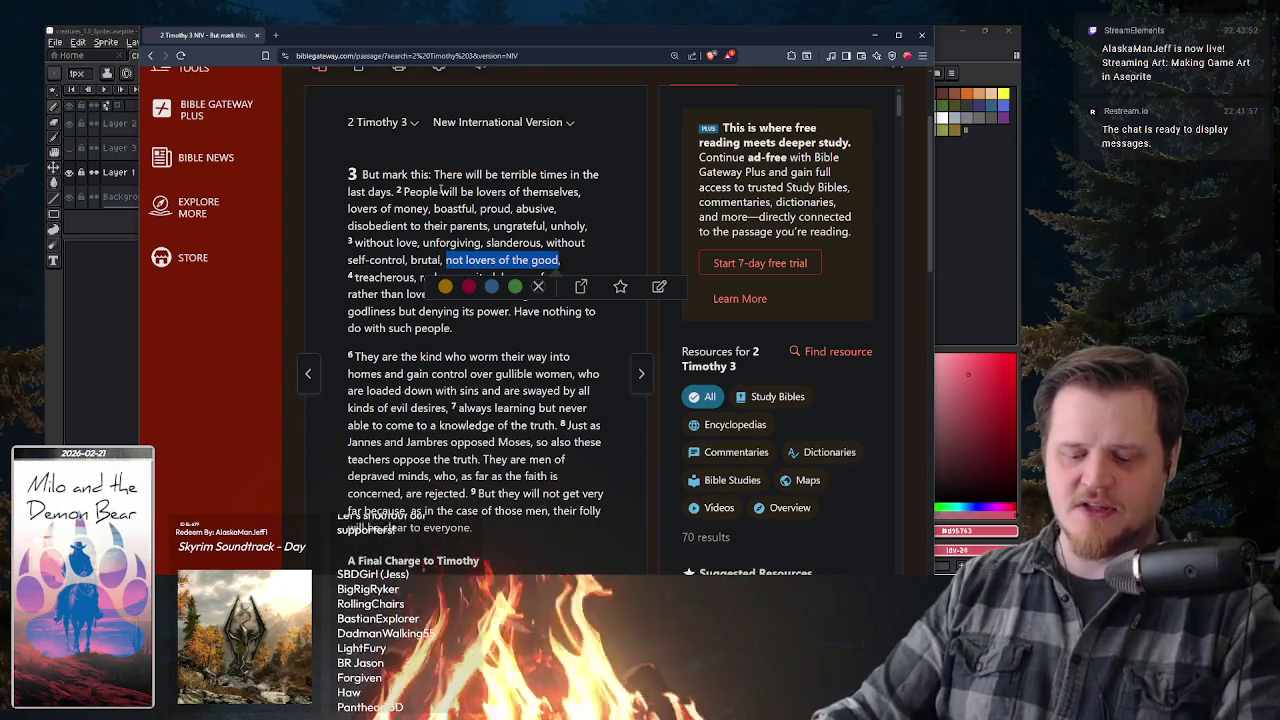
click(576, 255)
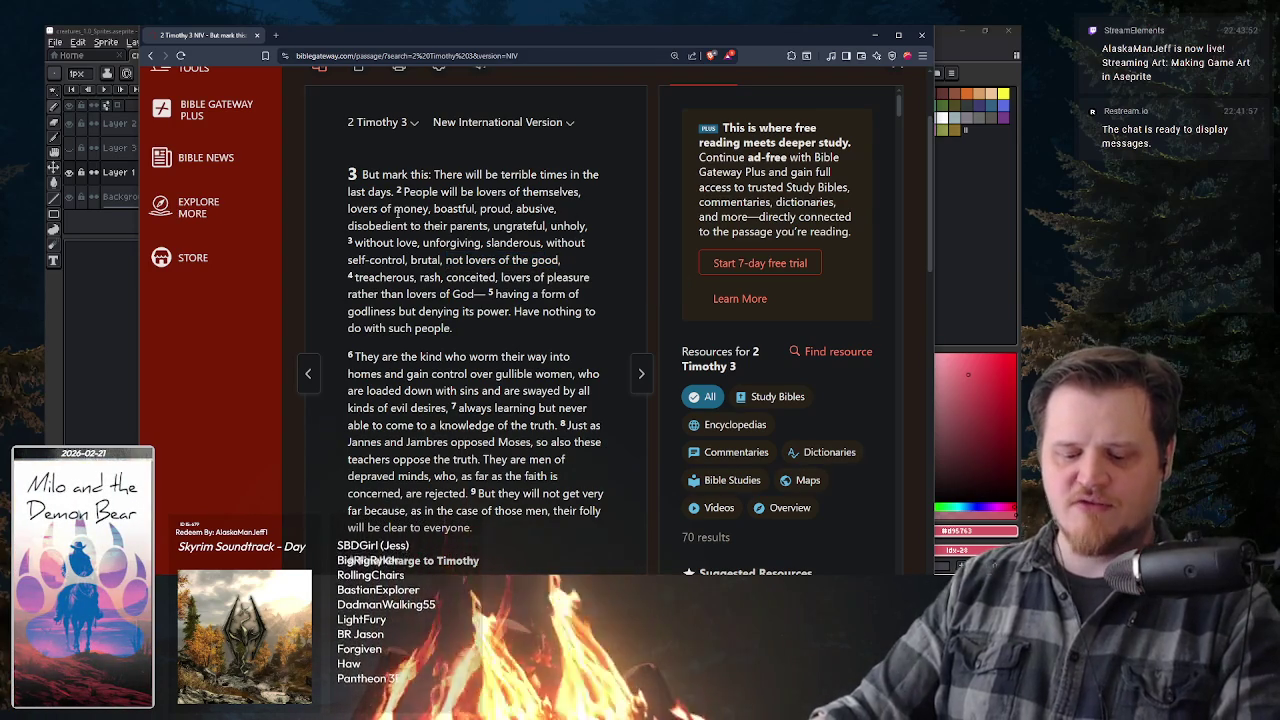
mouse_move(393, 208)
mouse_down()
mouse_move(506, 242)
mouse_move(494, 243)
mouse_move(510, 261)
mouse_up()
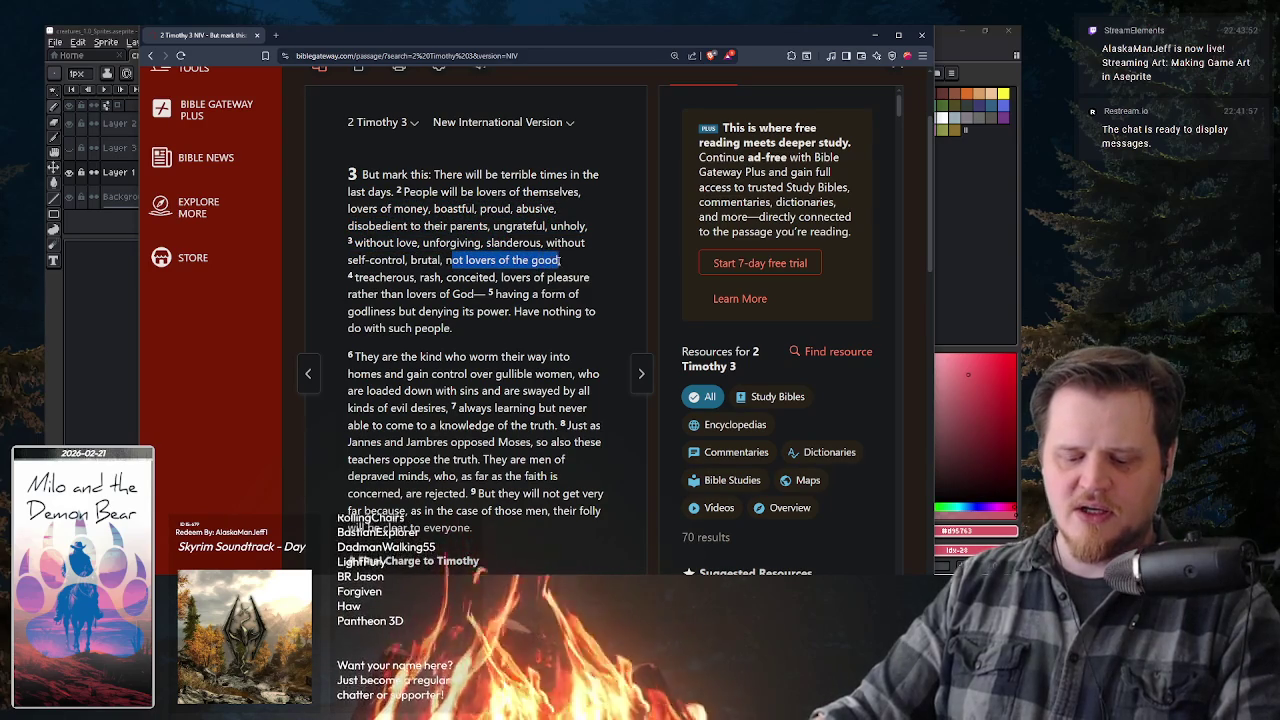
click(573, 262)
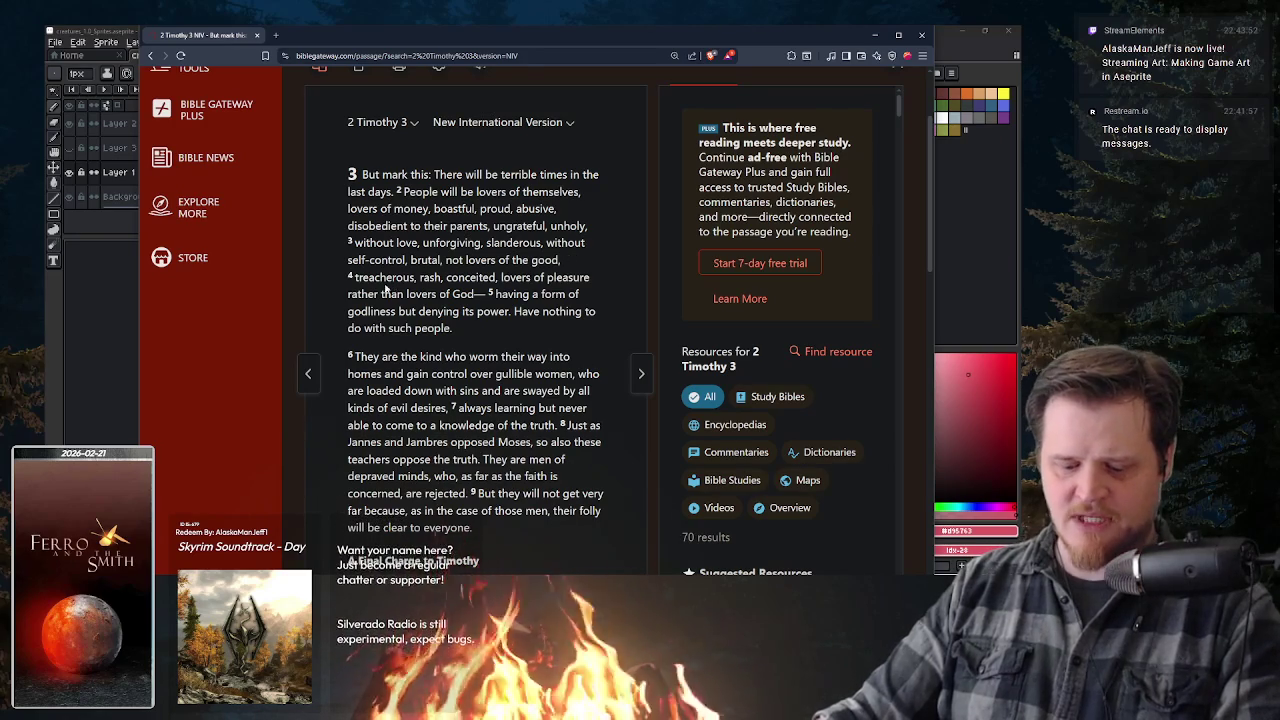
drag(355, 278, 418, 278)
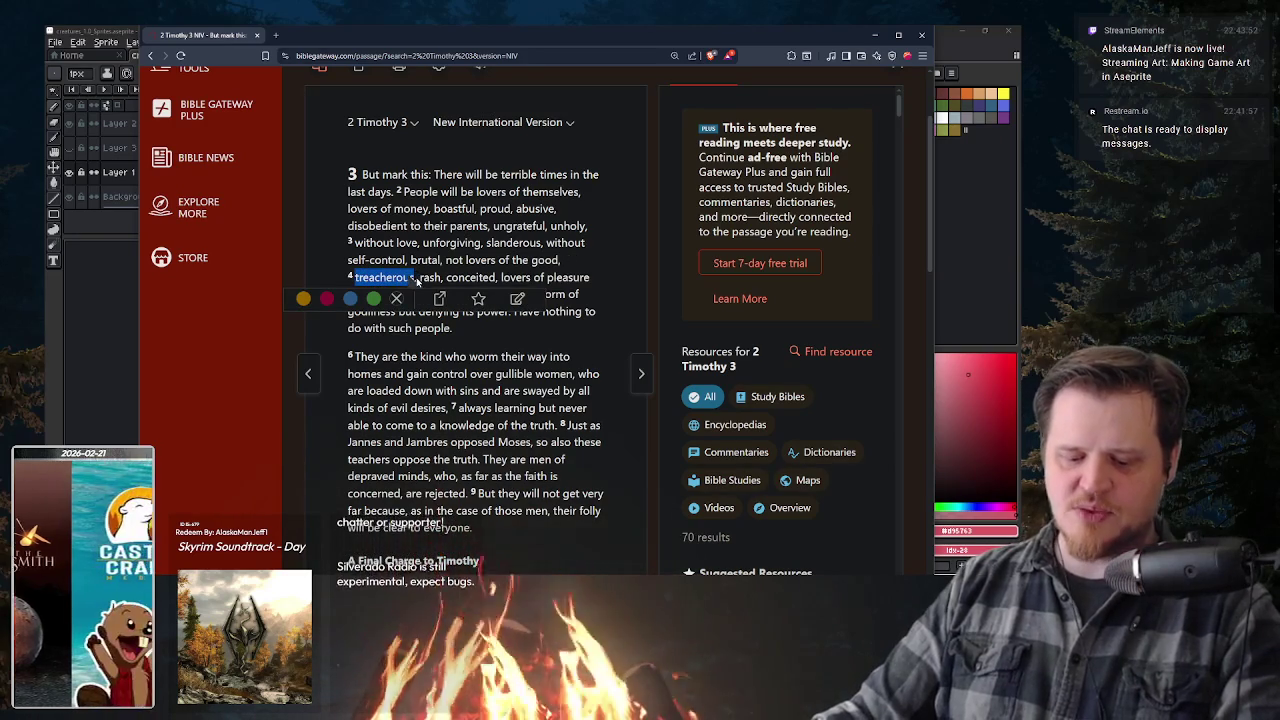
click(418, 280)
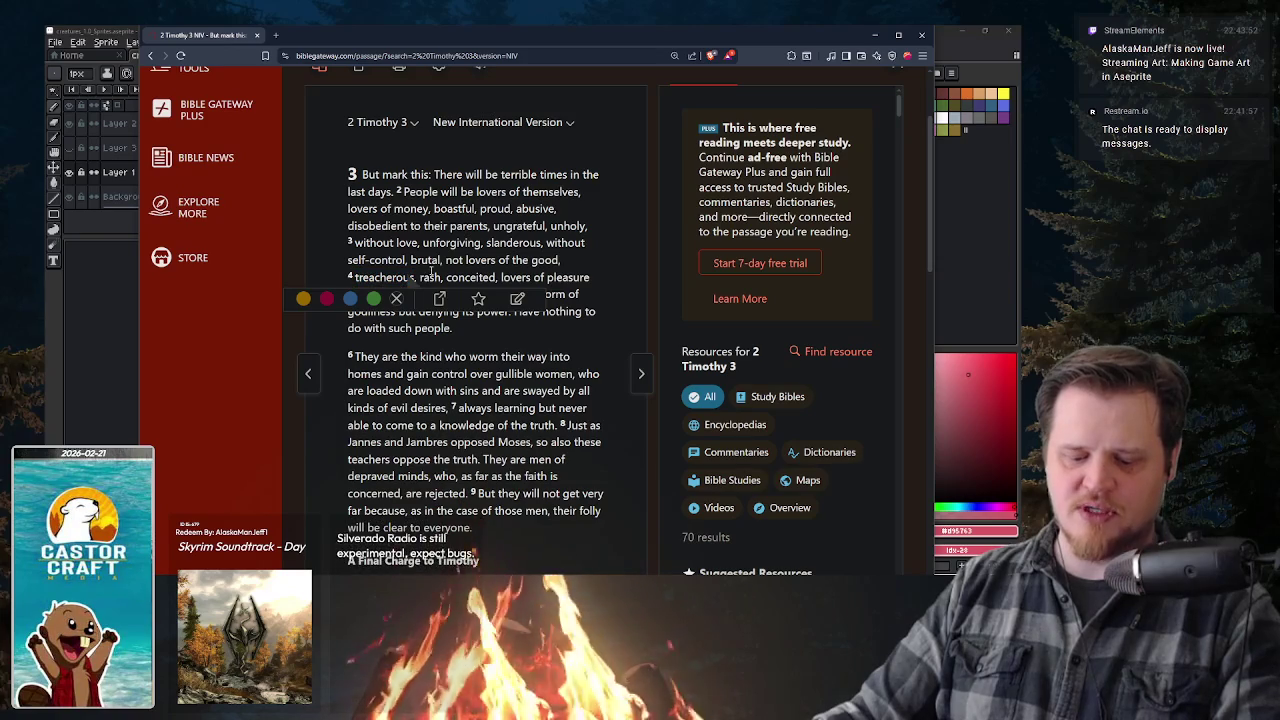
click(420, 279)
double_click(428, 278)
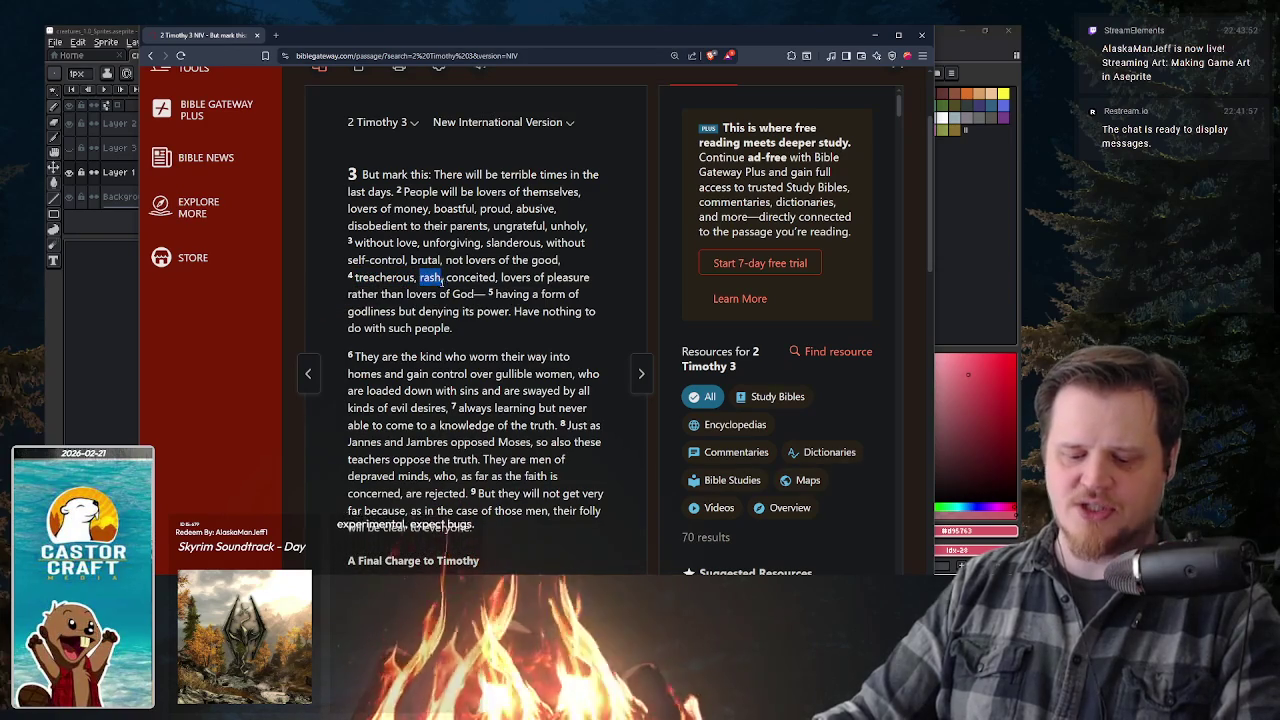
click(450, 279)
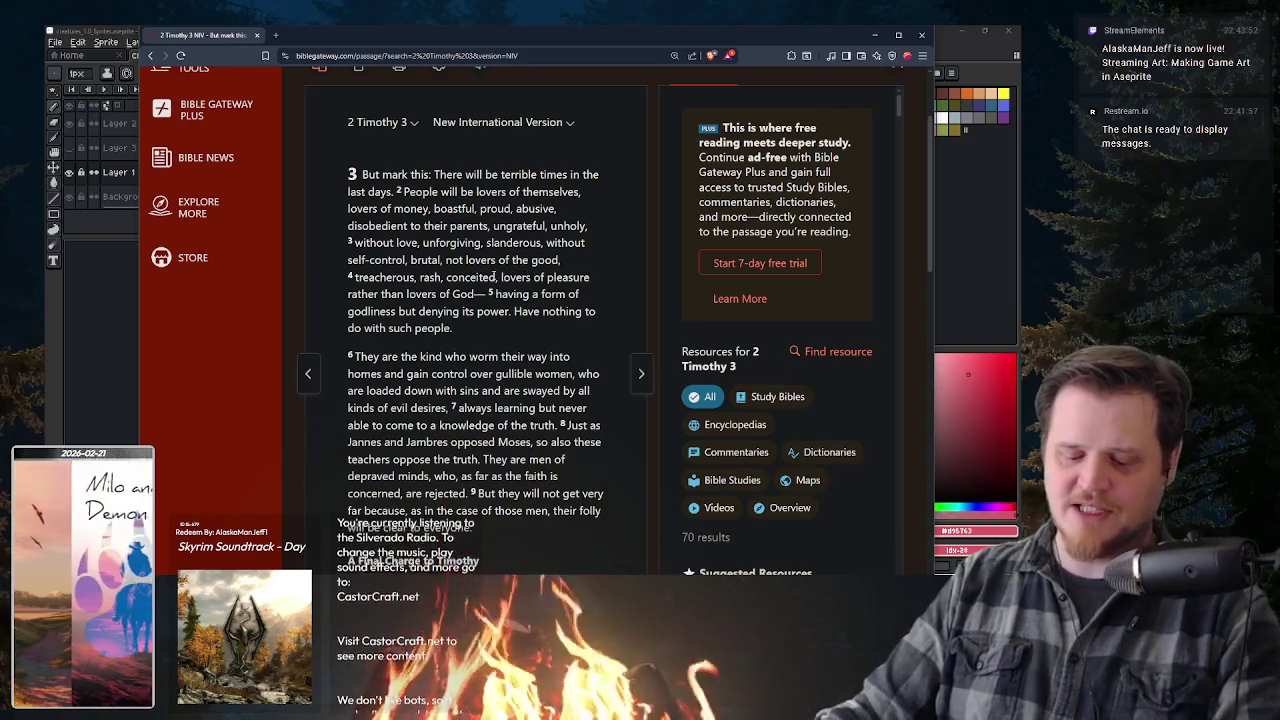
mouse_move(500, 277)
mouse_down()
mouse_move(455, 296)
mouse_move(478, 294)
mouse_up()
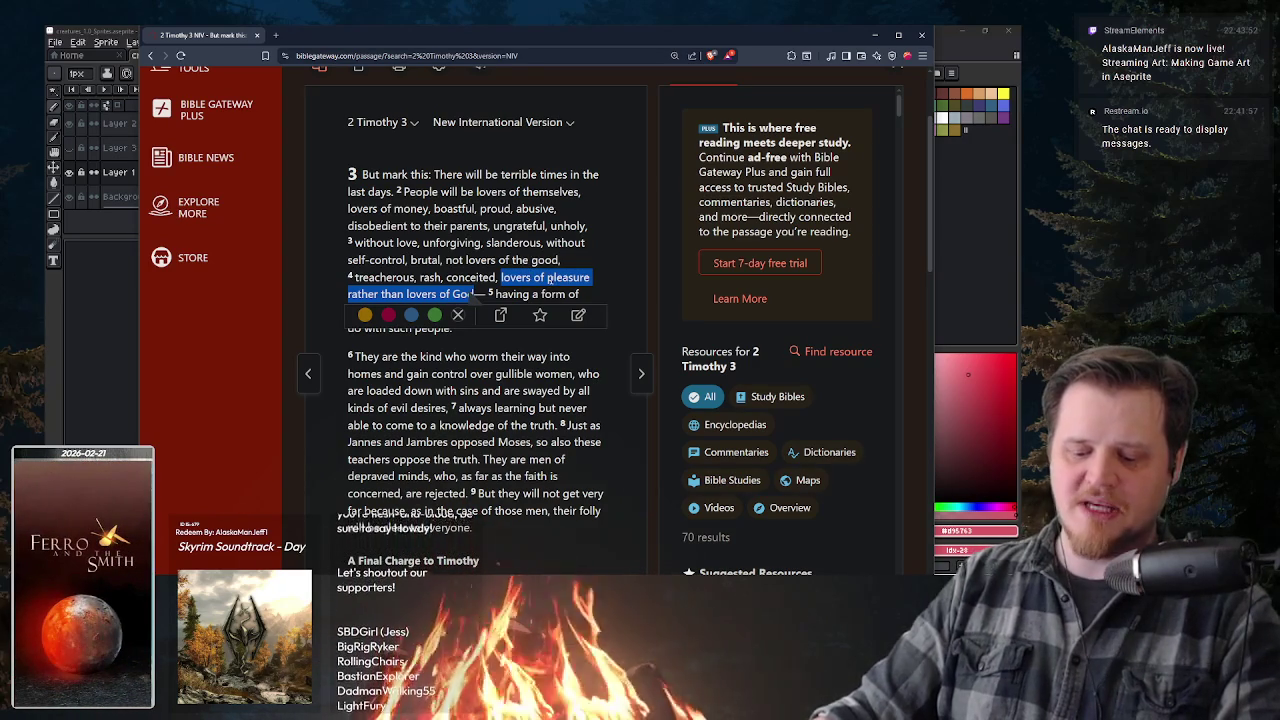
click(506, 278)
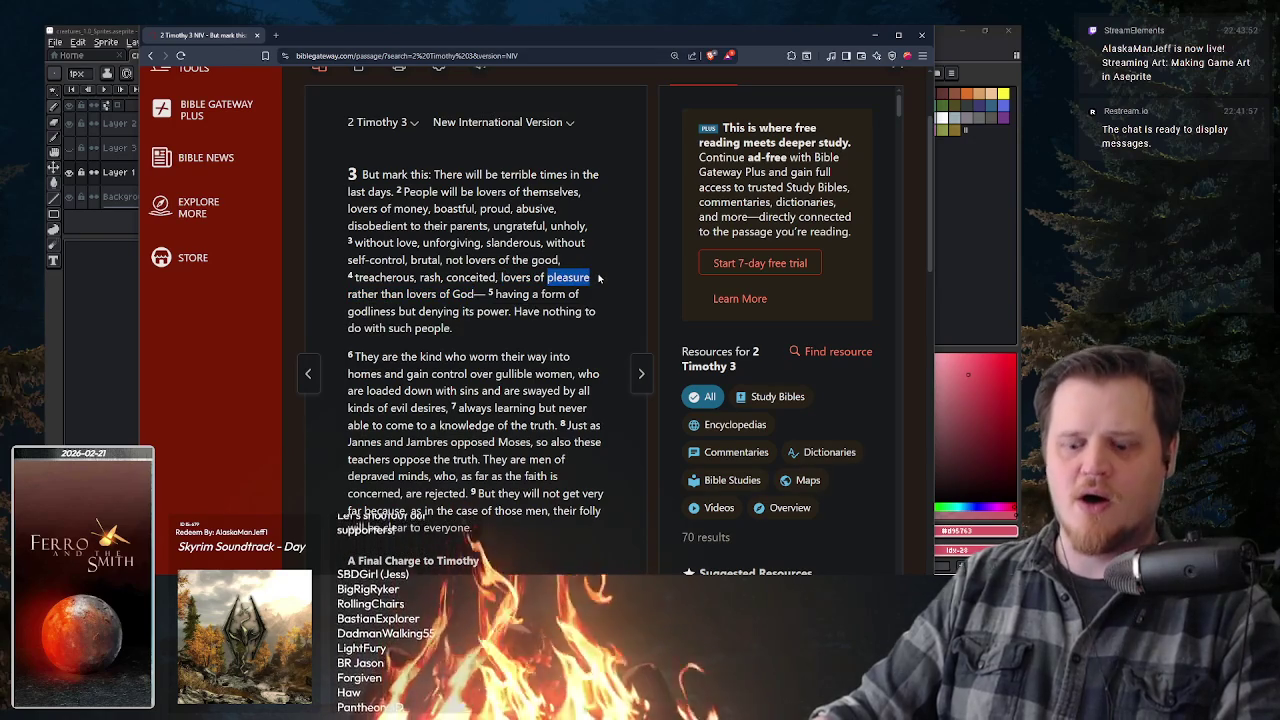
double_click(588, 278)
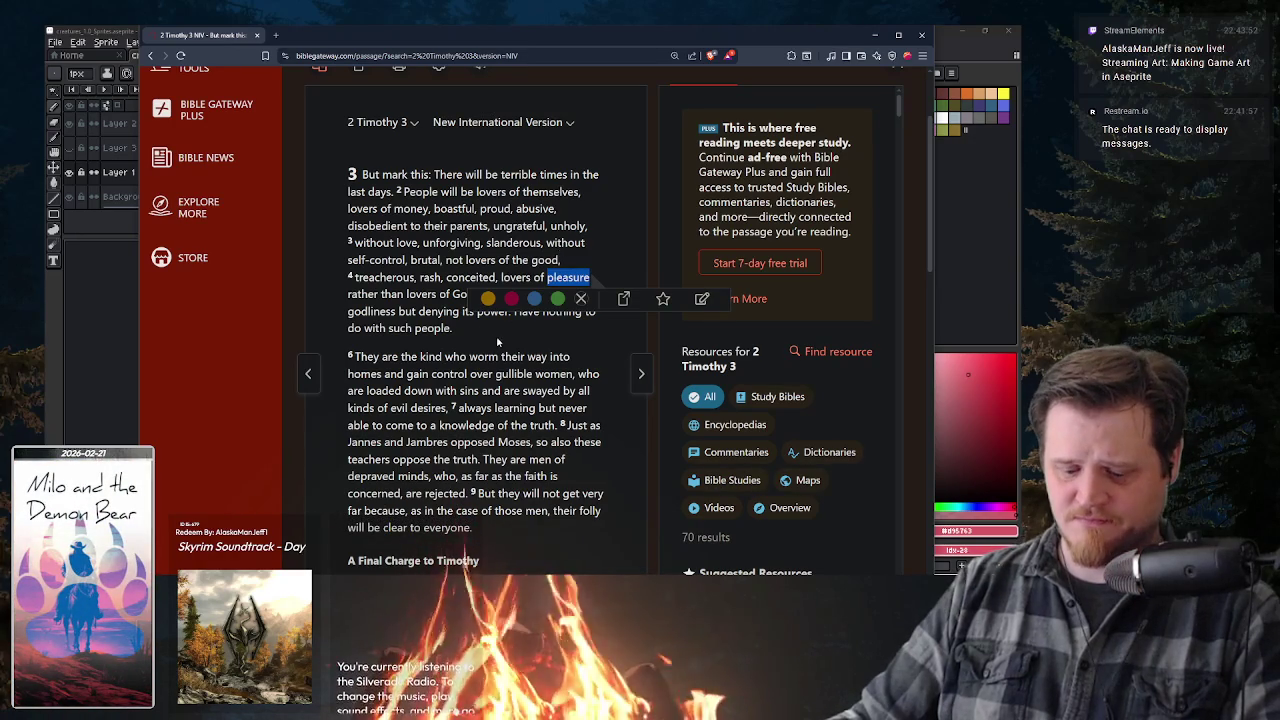
click(461, 305)
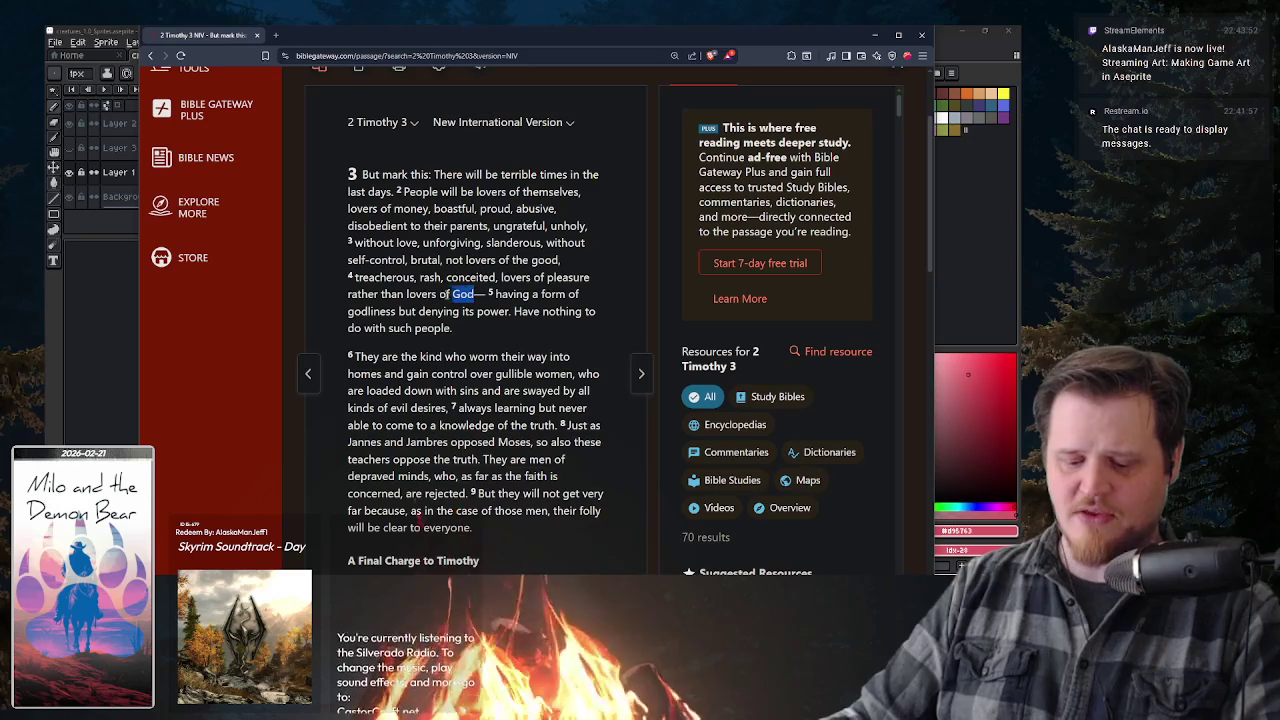
drag(461, 294, 403, 294)
click(492, 304)
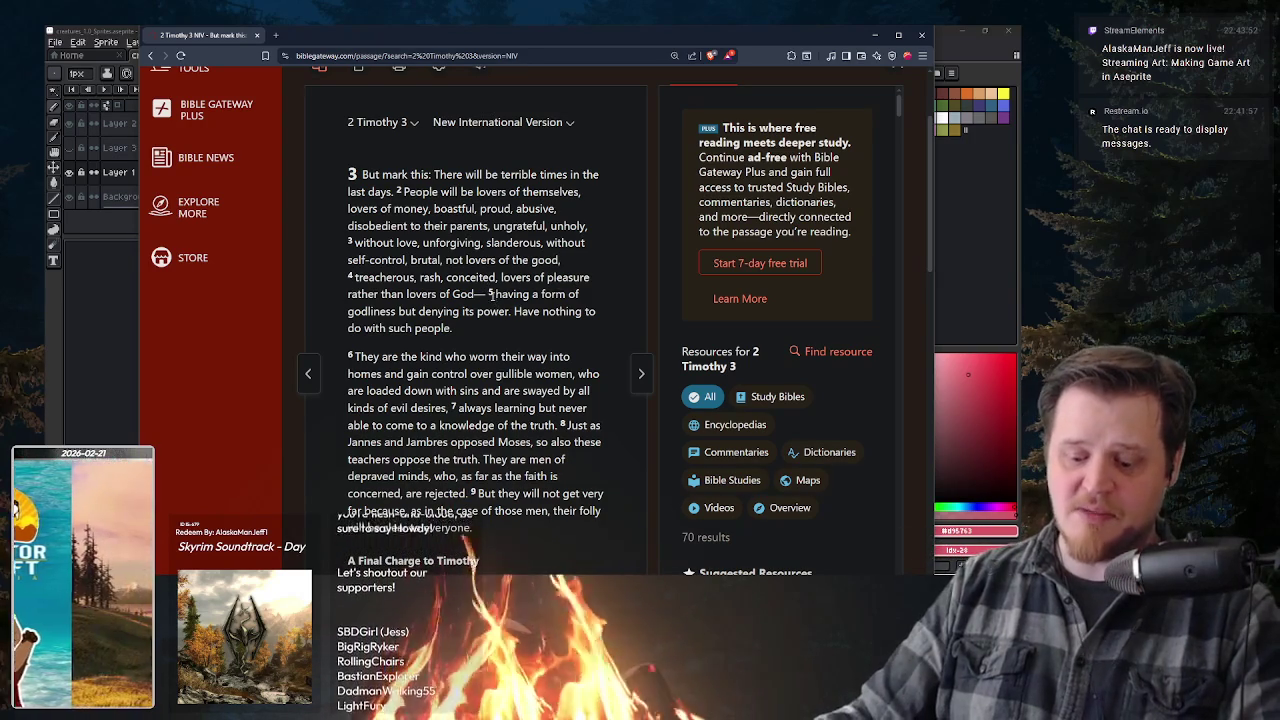
drag(495, 294, 509, 311)
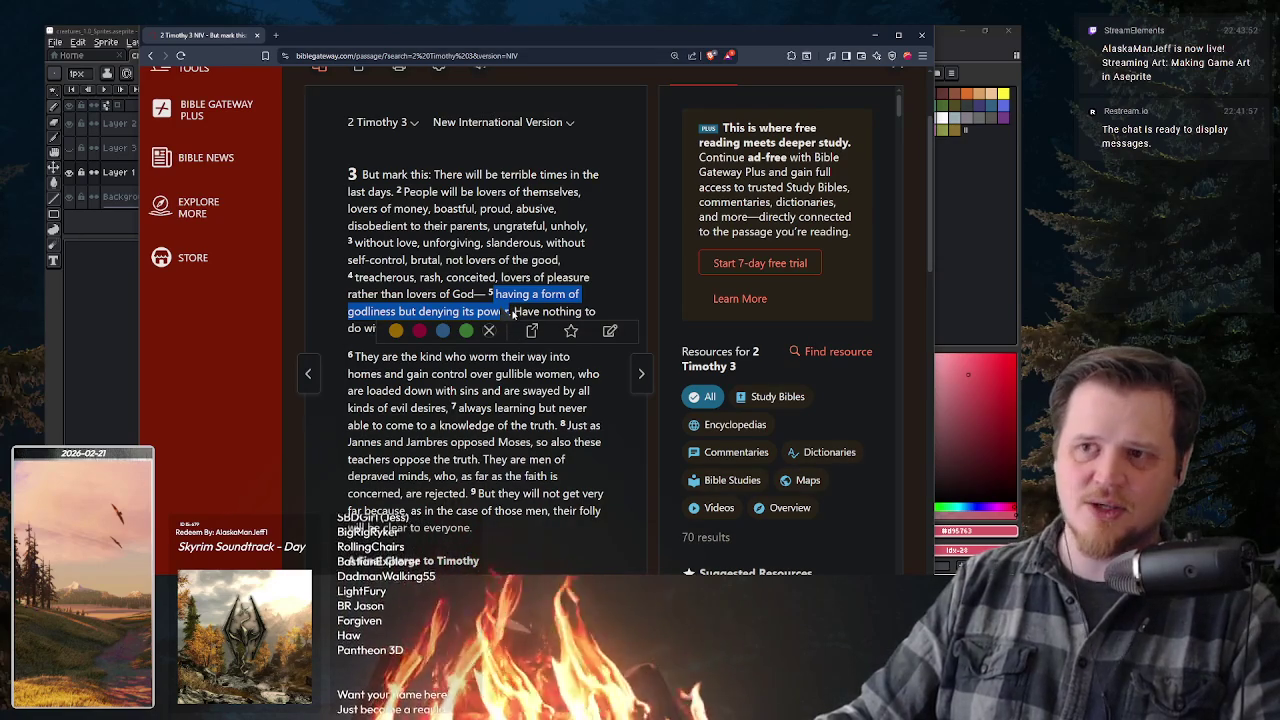
click(512, 311)
drag(558, 311, 514, 331)
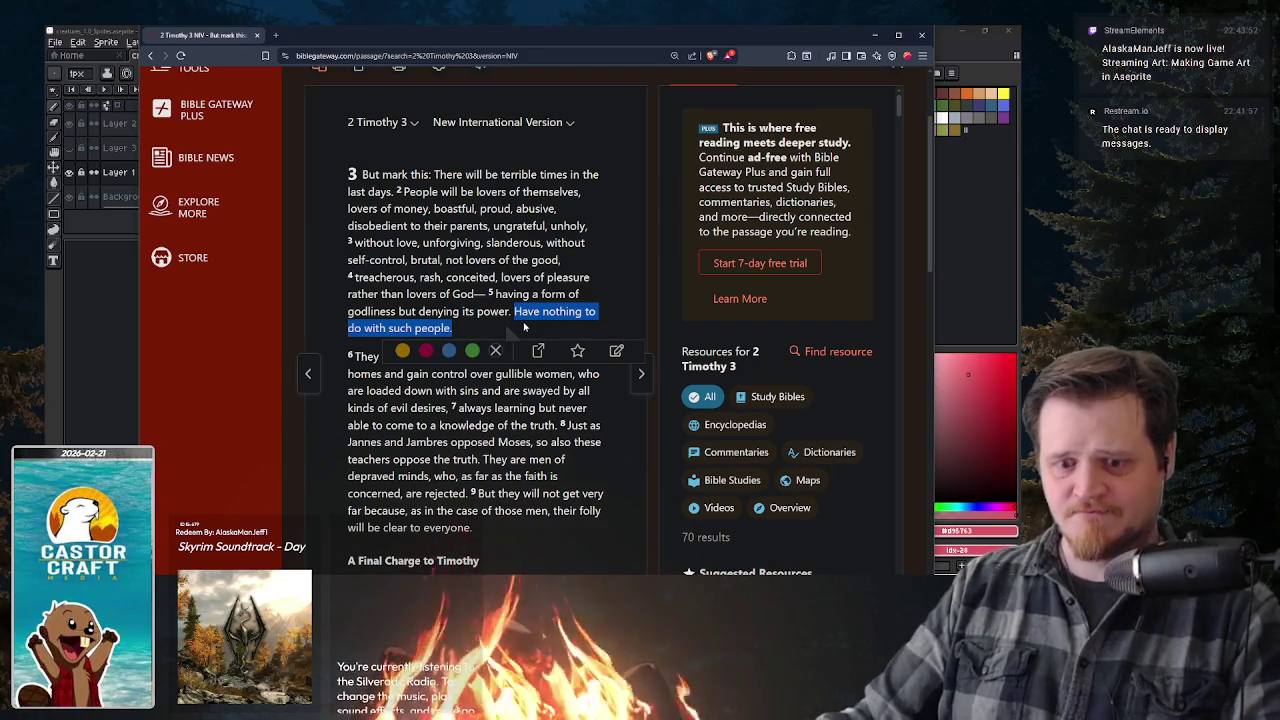
click(523, 326)
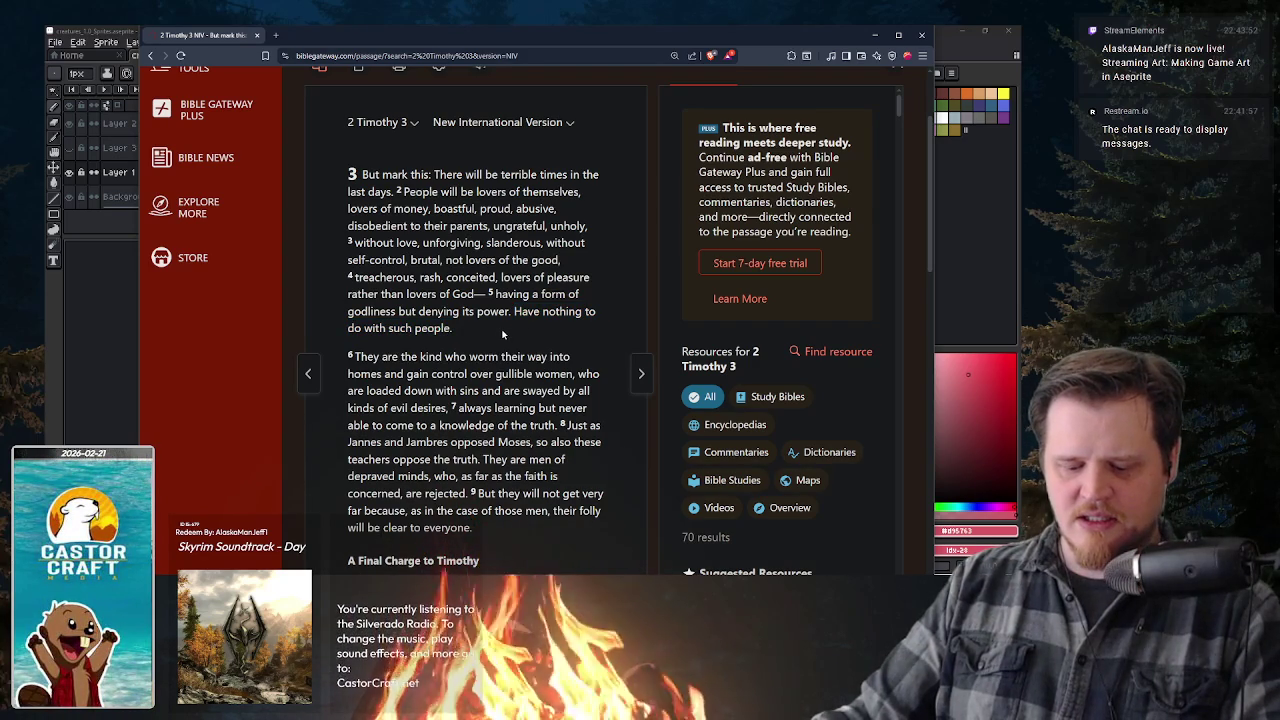
drag(502, 335, 515, 312)
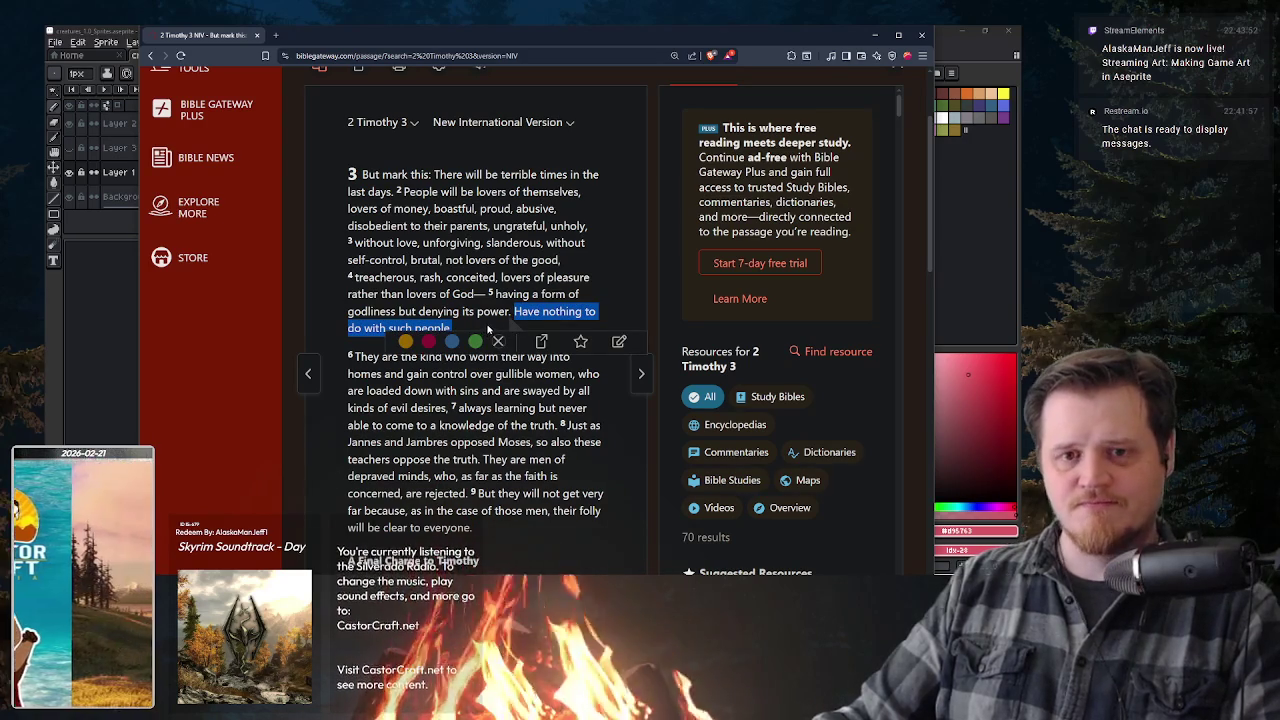
click(490, 332)
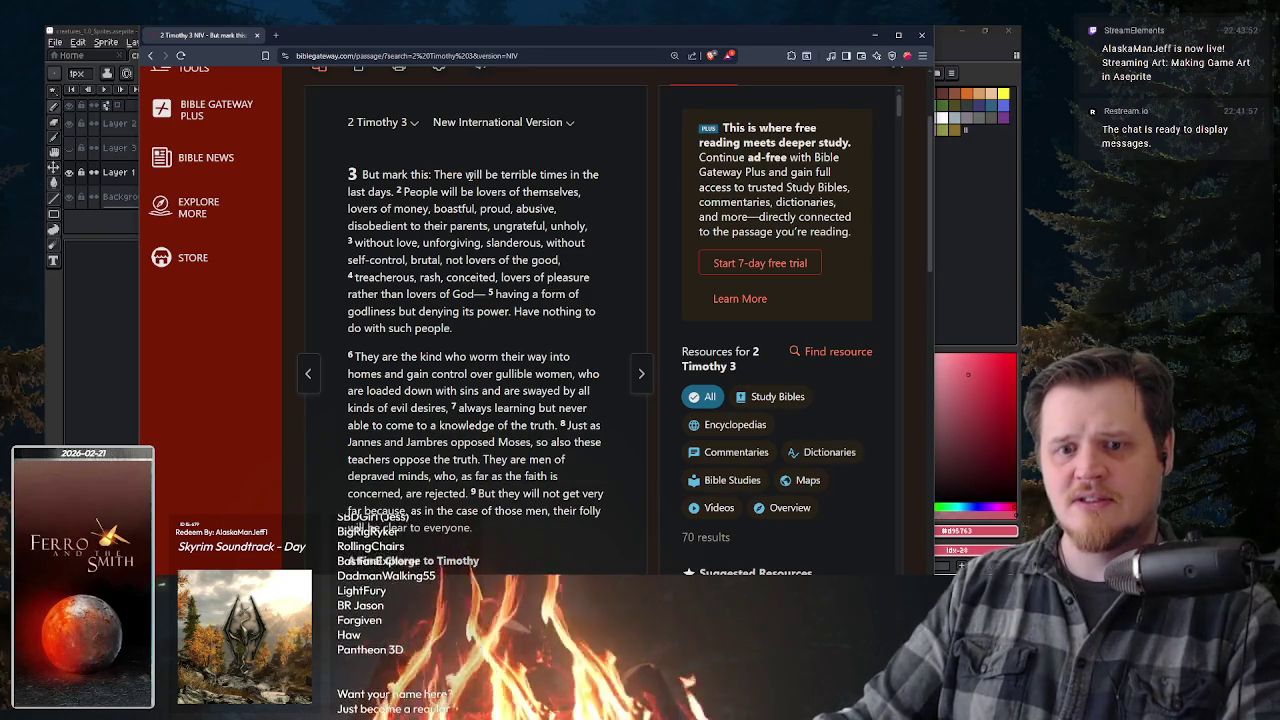
drag(501, 174, 567, 175)
click(495, 316)
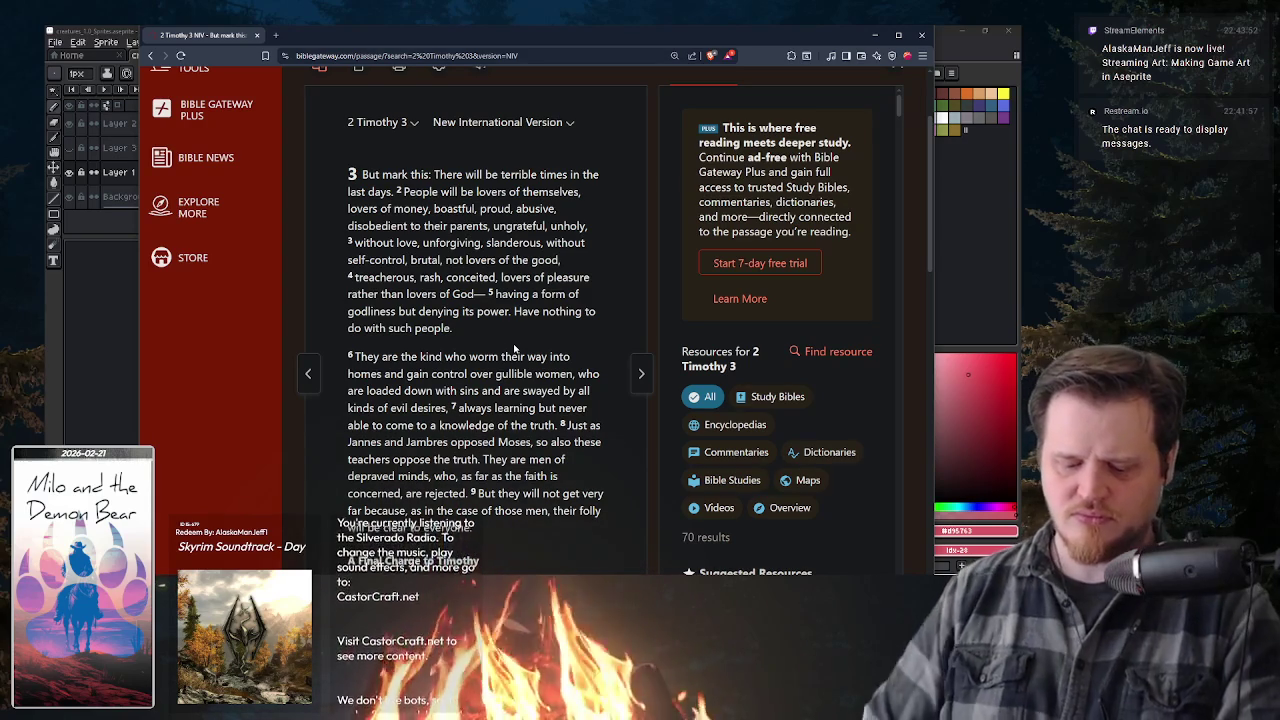
scroll(449, 357, down, 1)
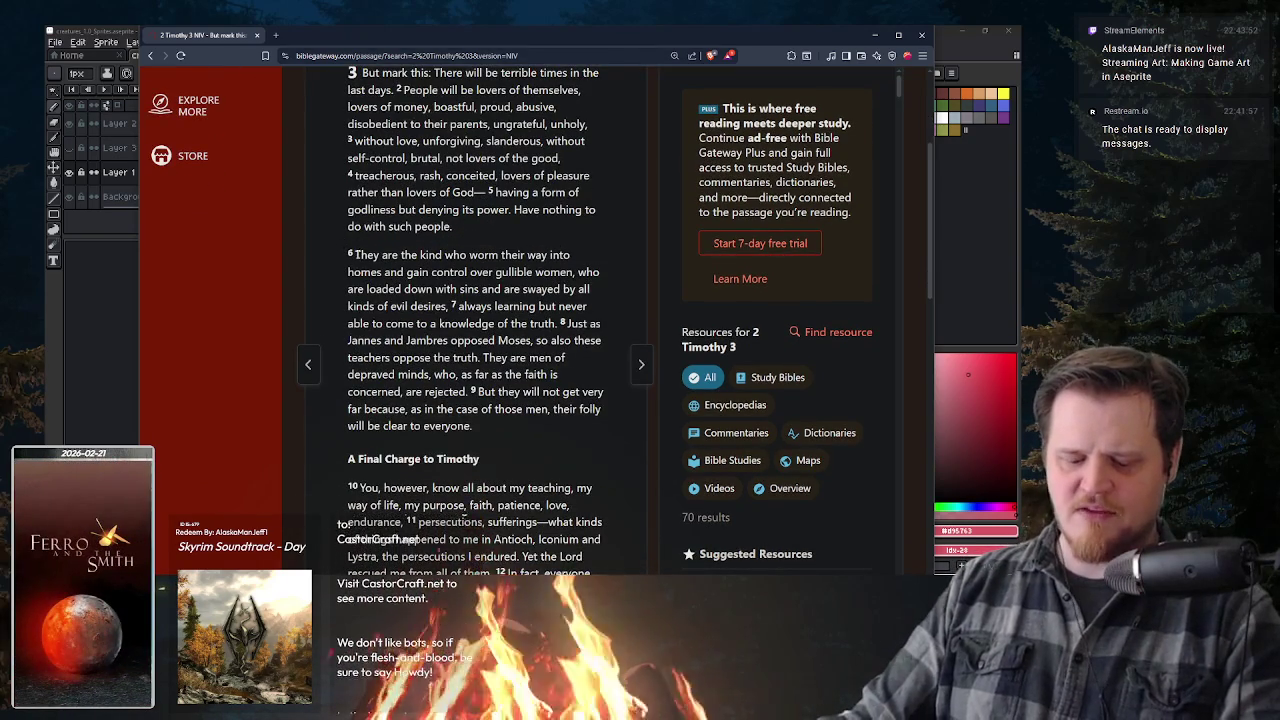
drag(347, 257, 531, 436)
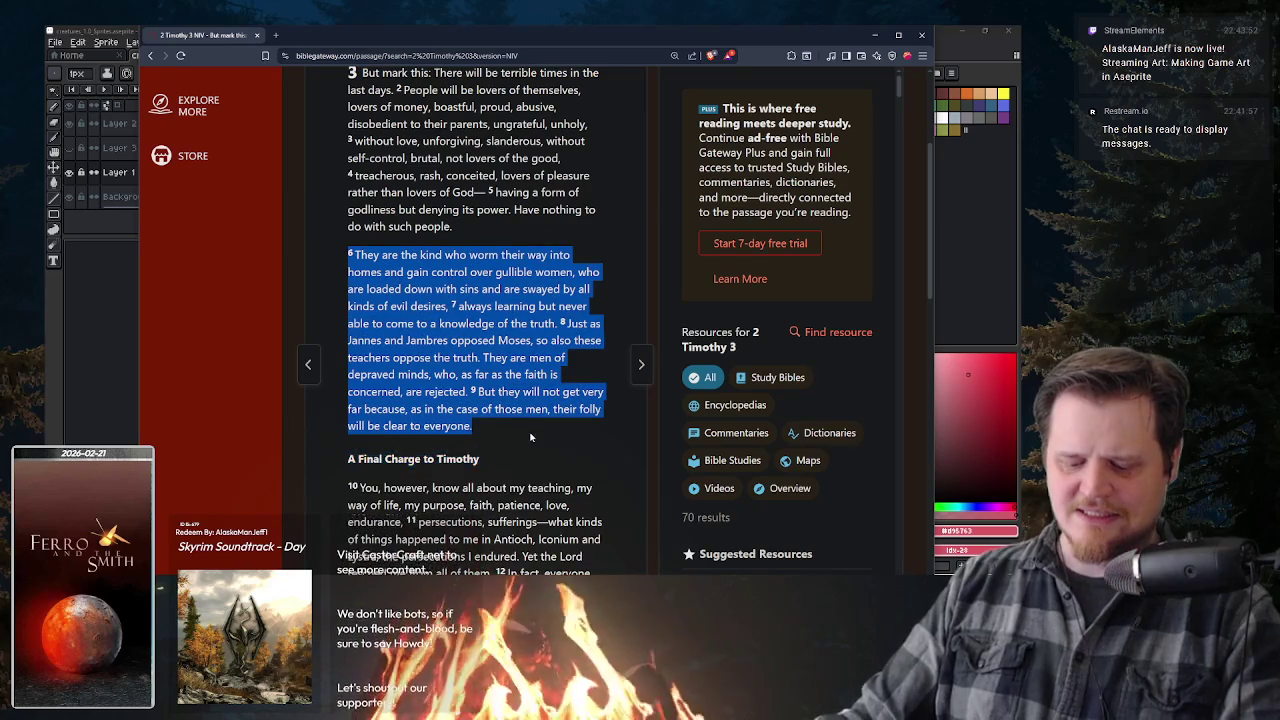
click(531, 436)
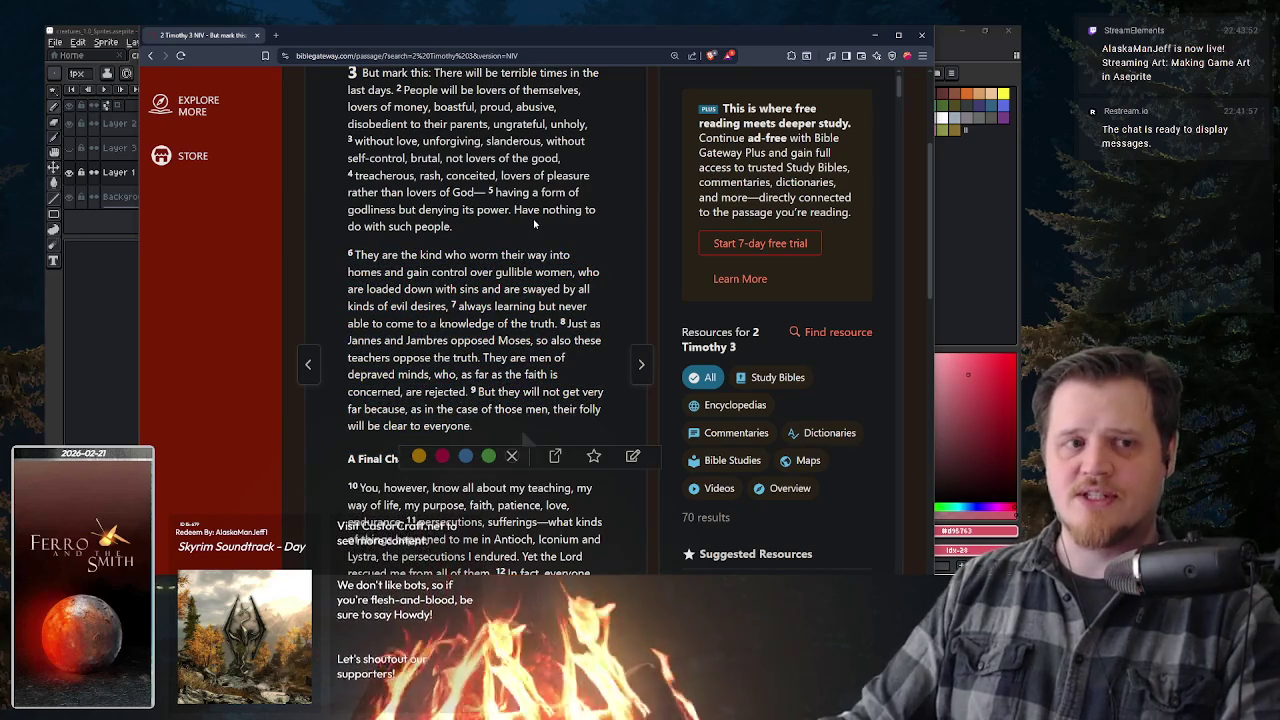
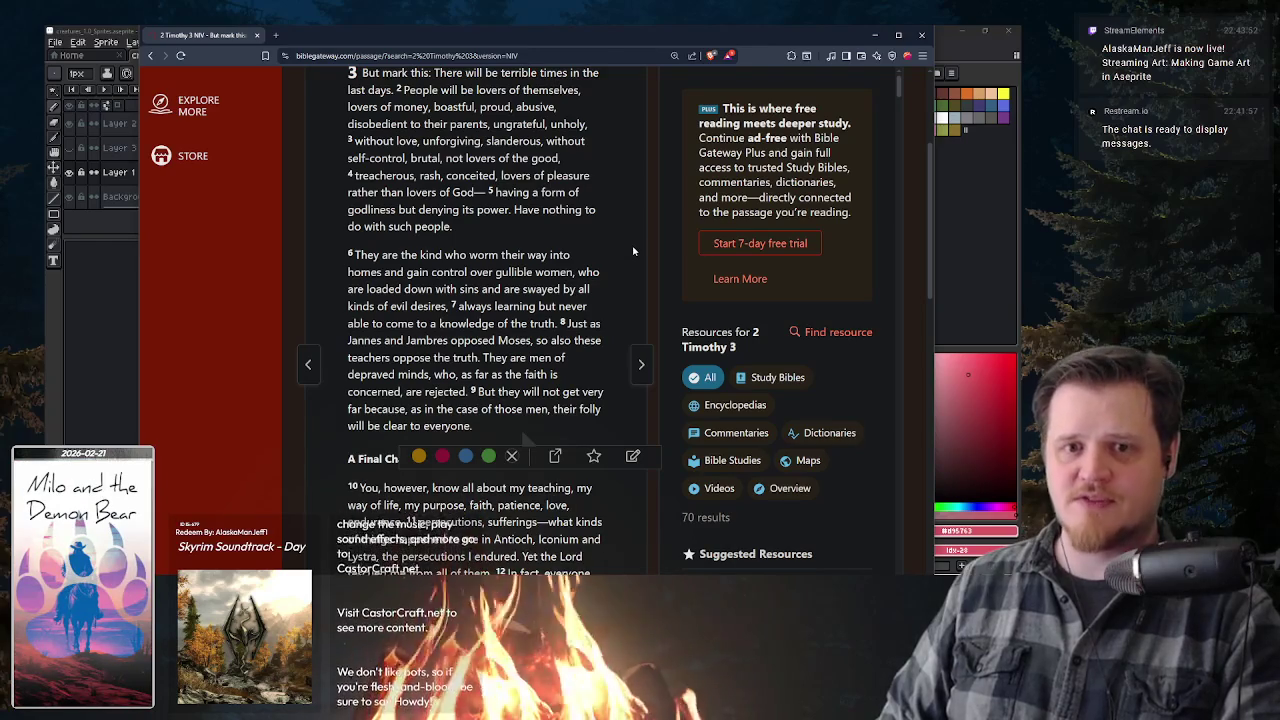
- Hide the Bible Gateway browser and return to the Aseprite beetle sprite with Alt+Tab
key(alt+Tab)
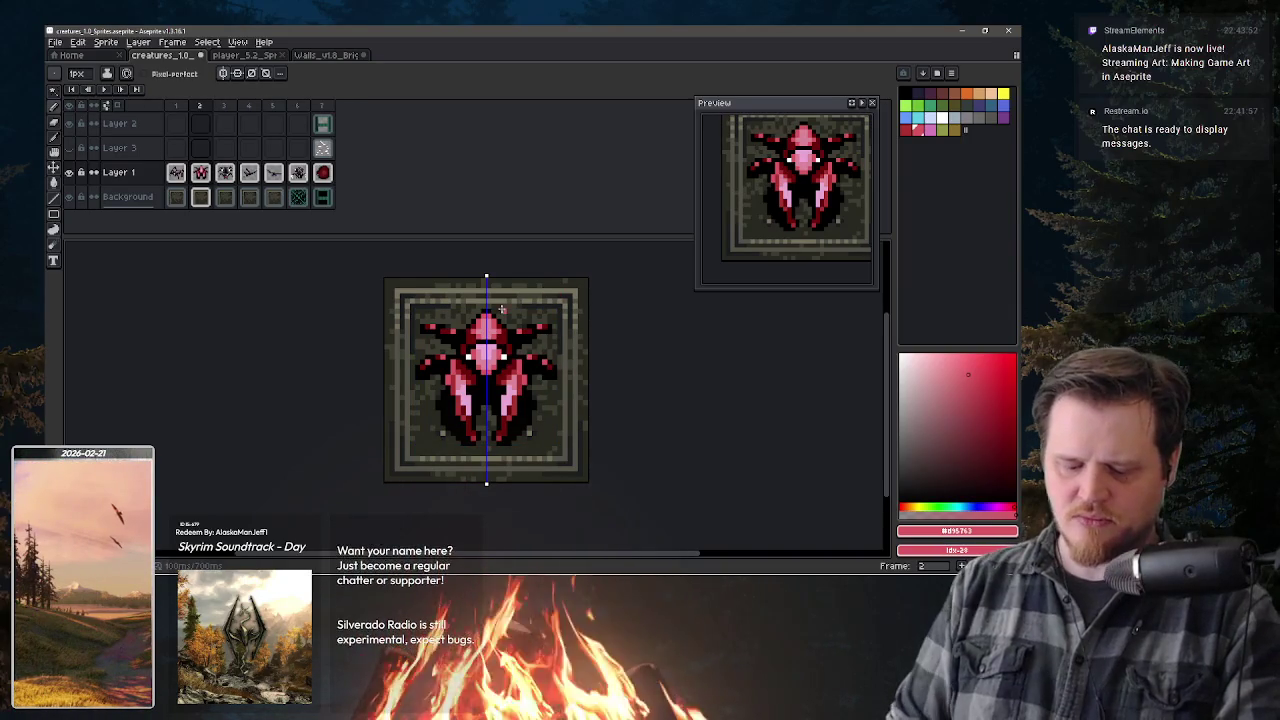
- Eyedrop the beetle's dark red body colour, then its black outline, as the drawing colour
key(alt)
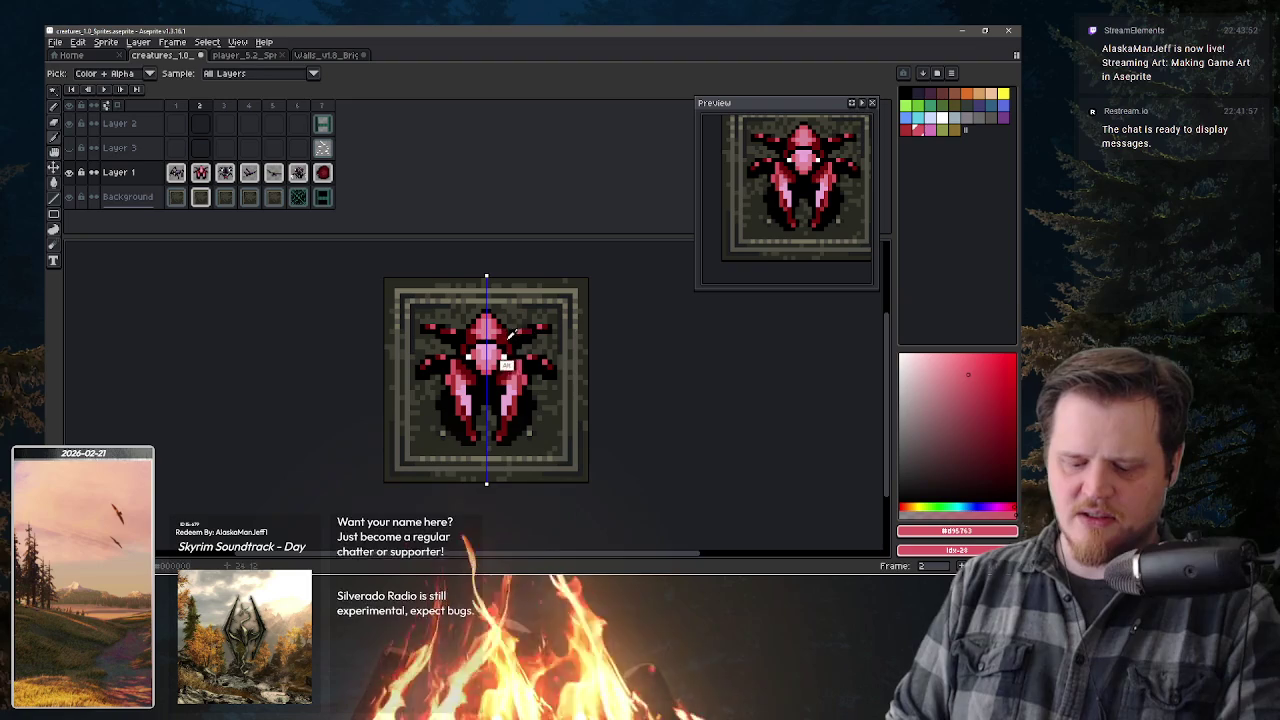
alt+click(513, 331)
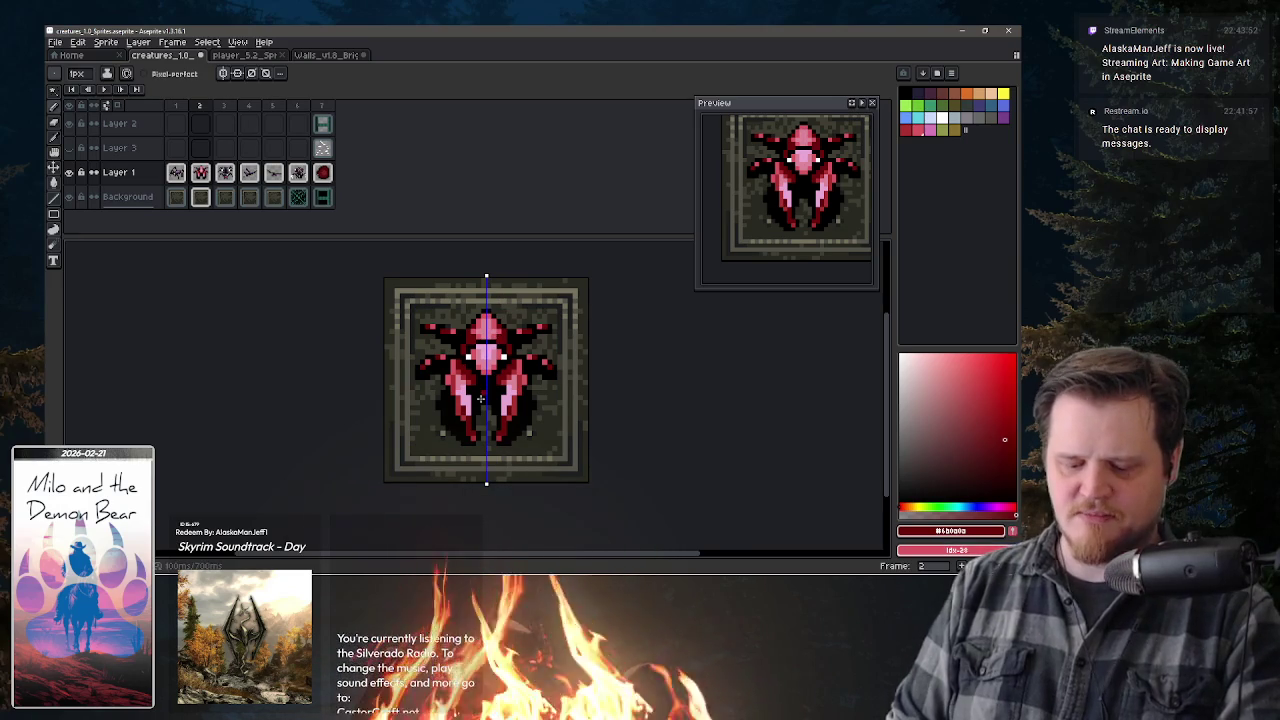
alt+click(467, 372)
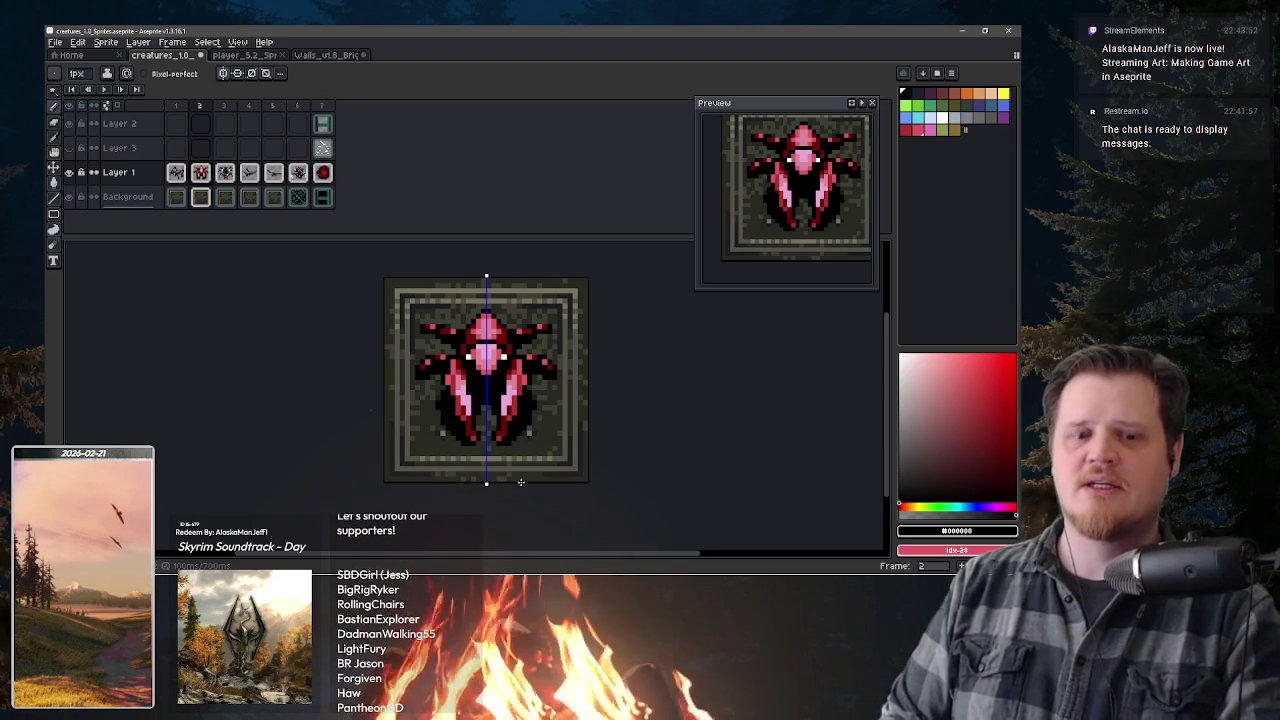
key(v)
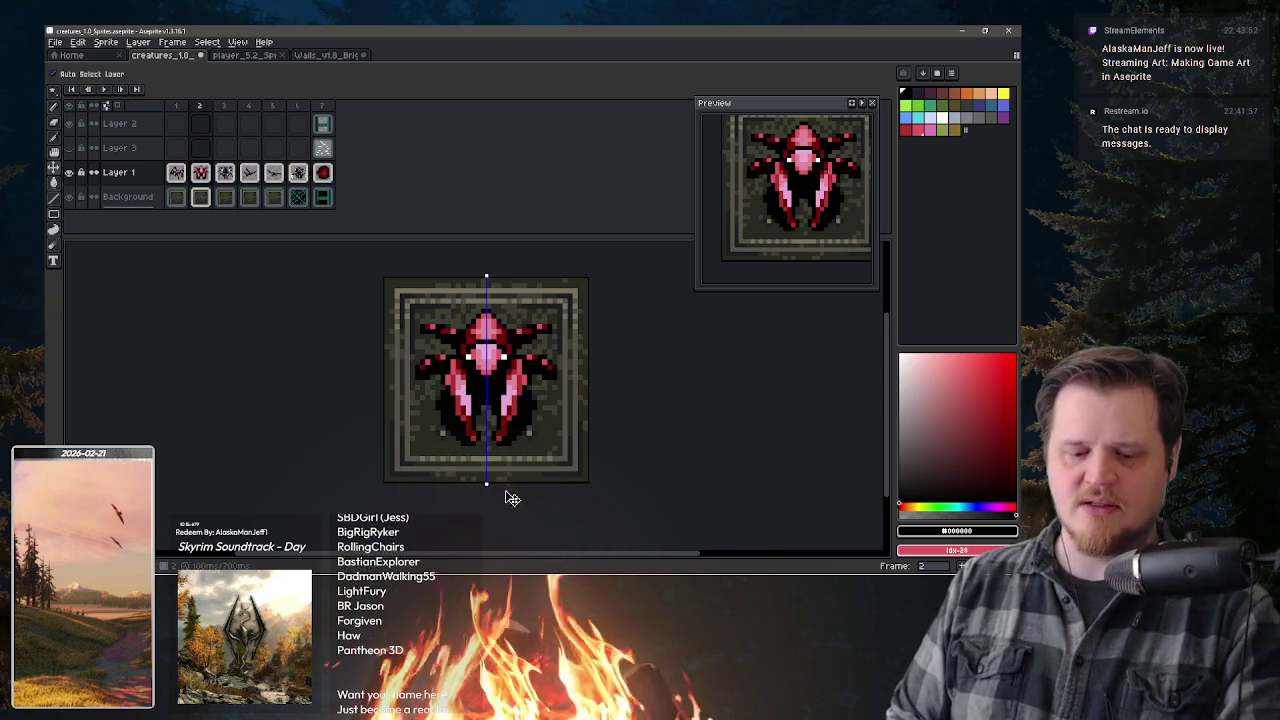
- Erase pixels on the beetle's lower legs in frame 2
key(b)
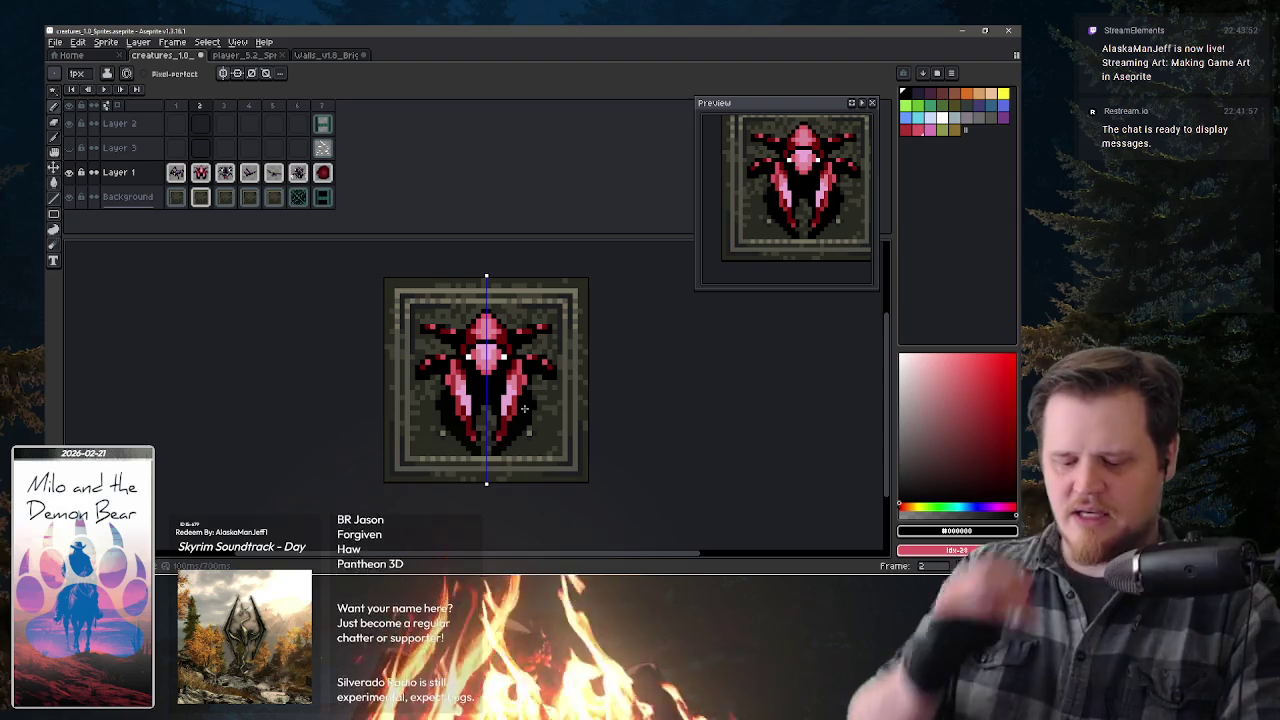
key(e)
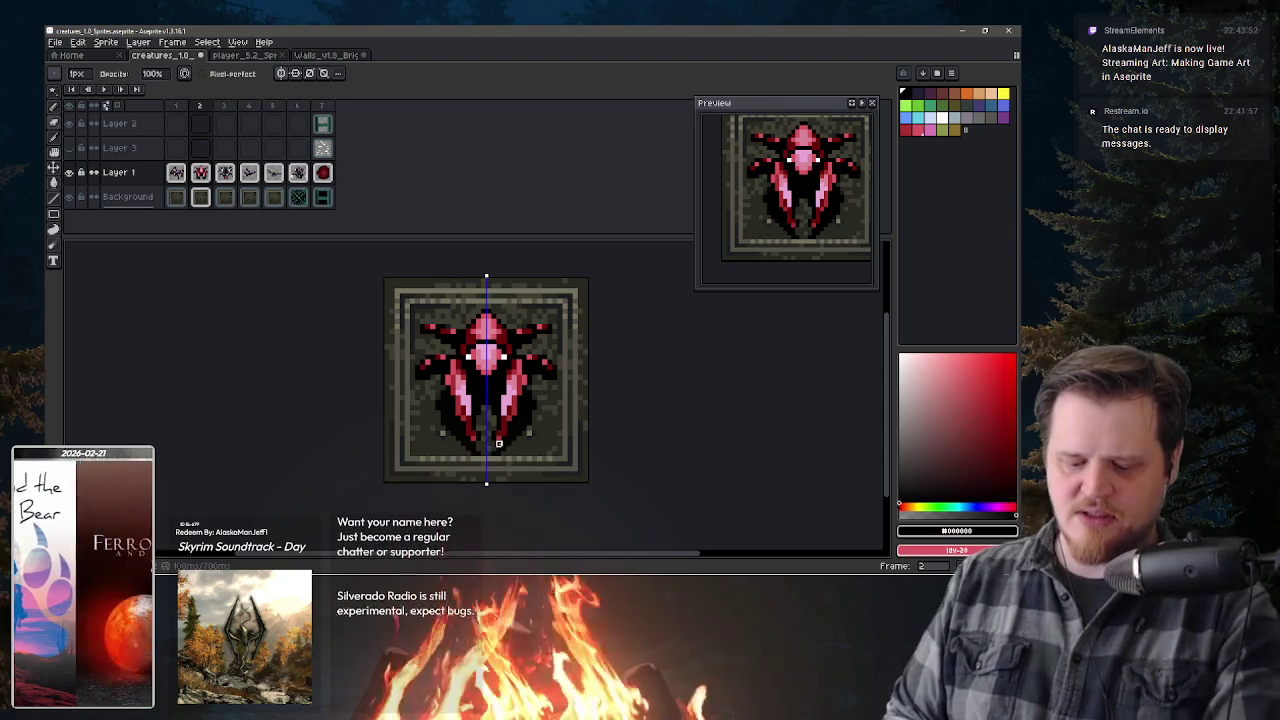
key(b)
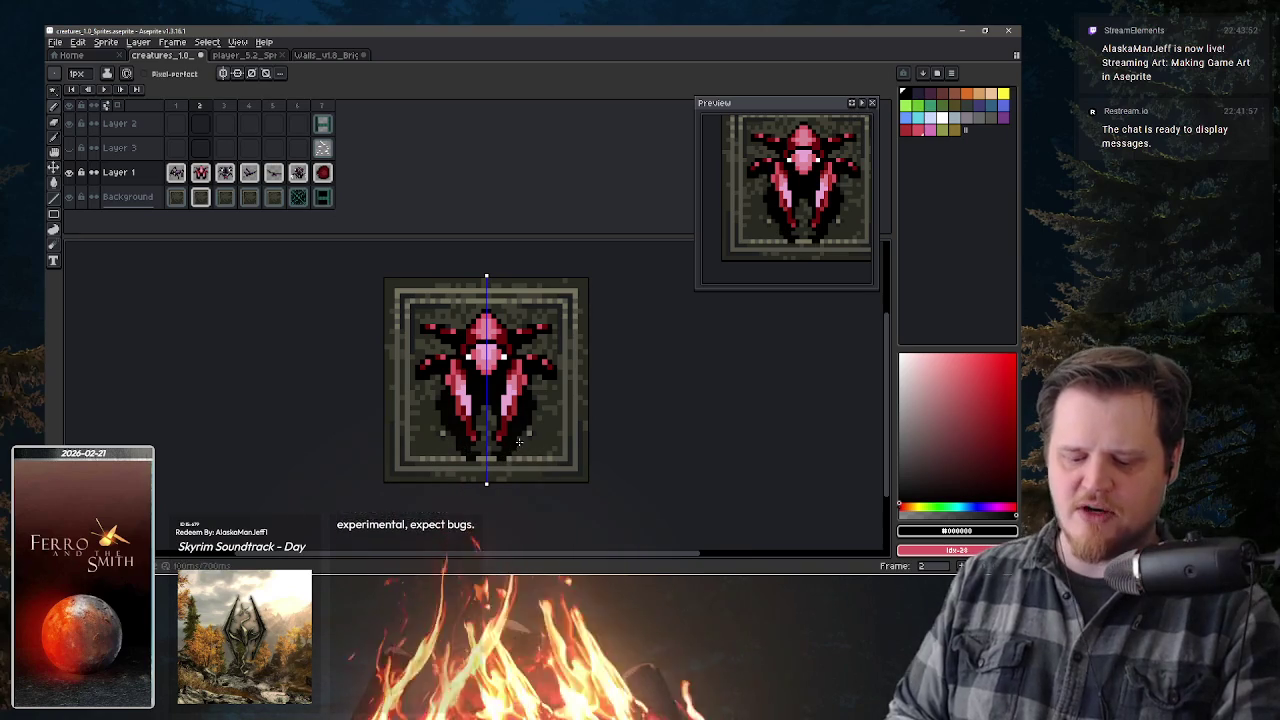
key(e)
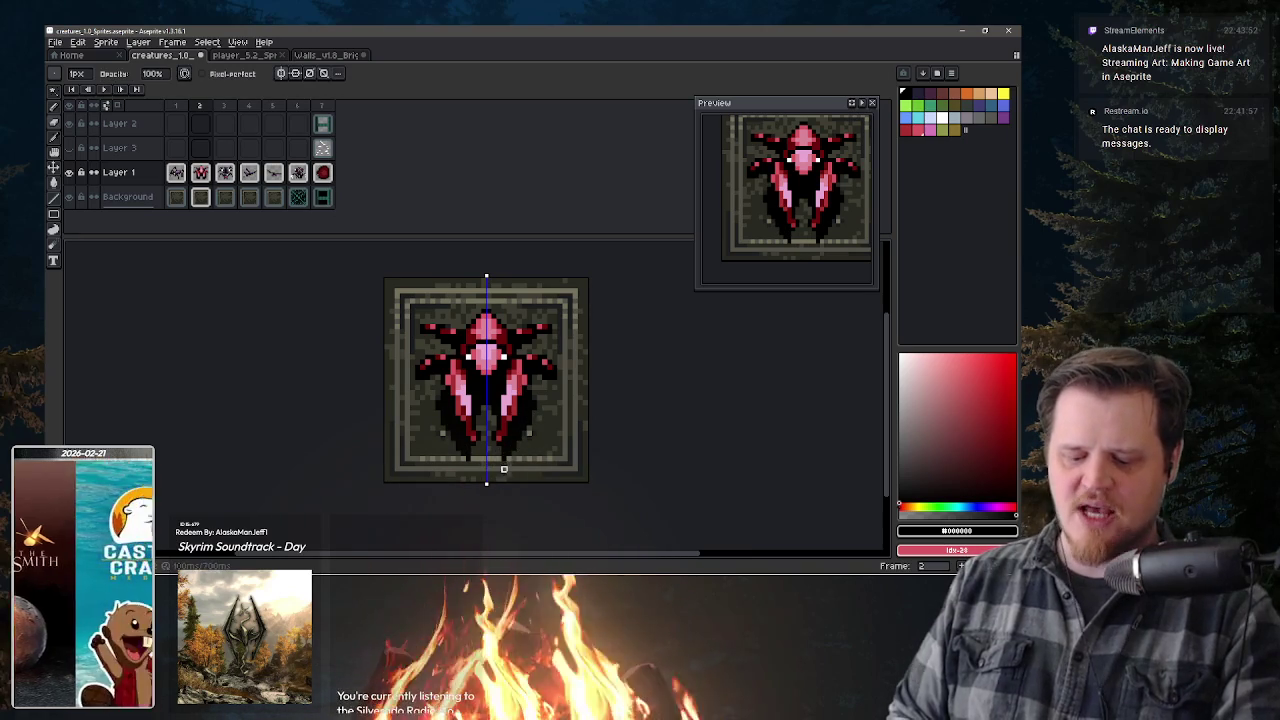
- Undo the five leg erasures and go back to the Pencil
key(ctrl+z)
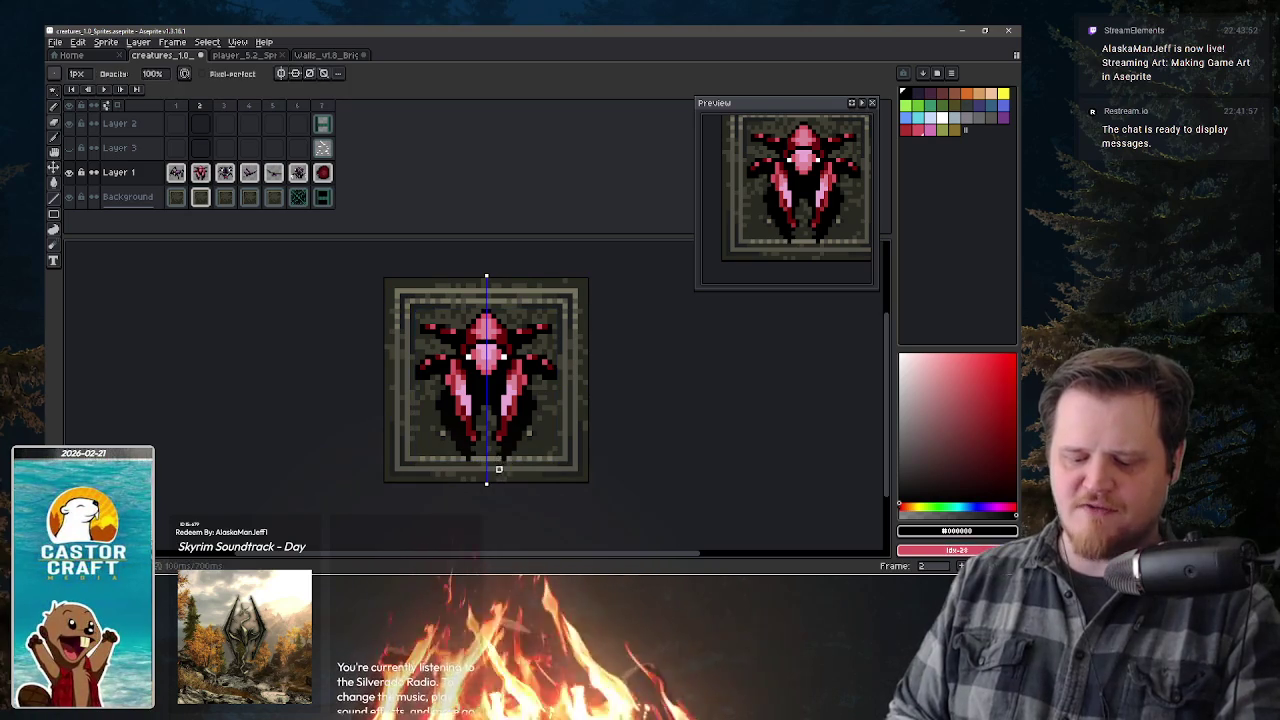
key(ctrl+z)
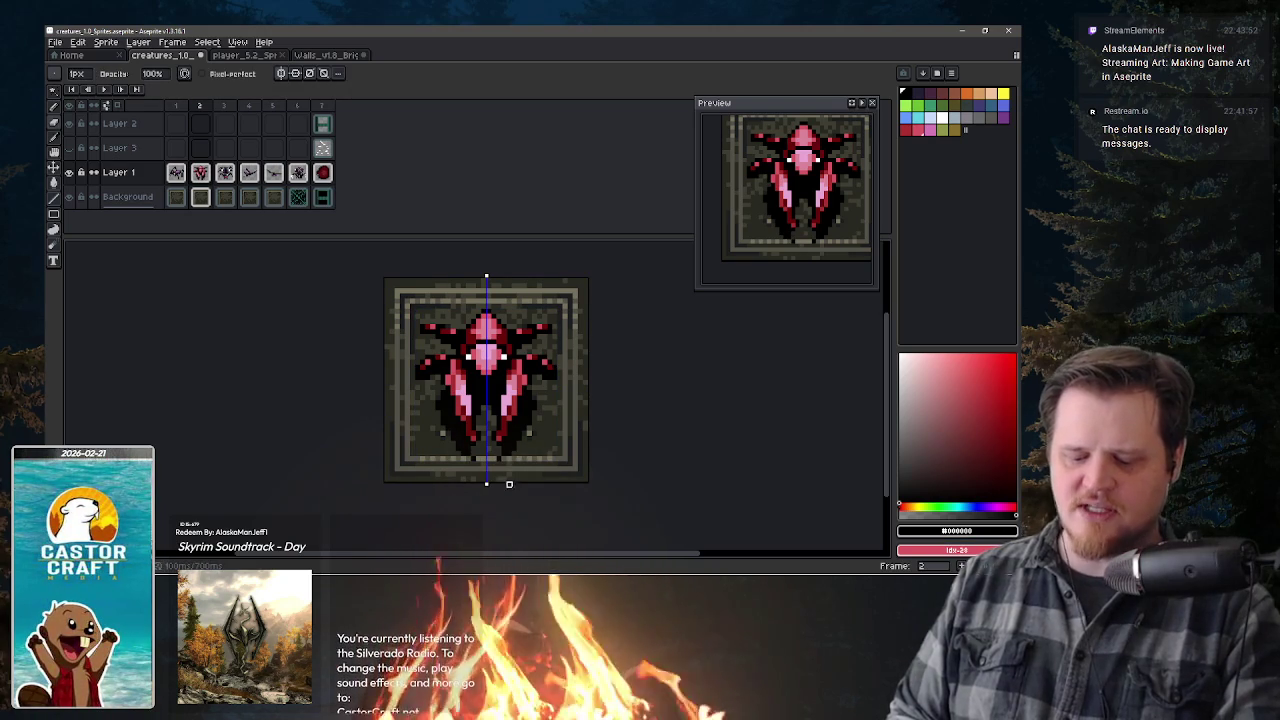
key(ctrl+z)
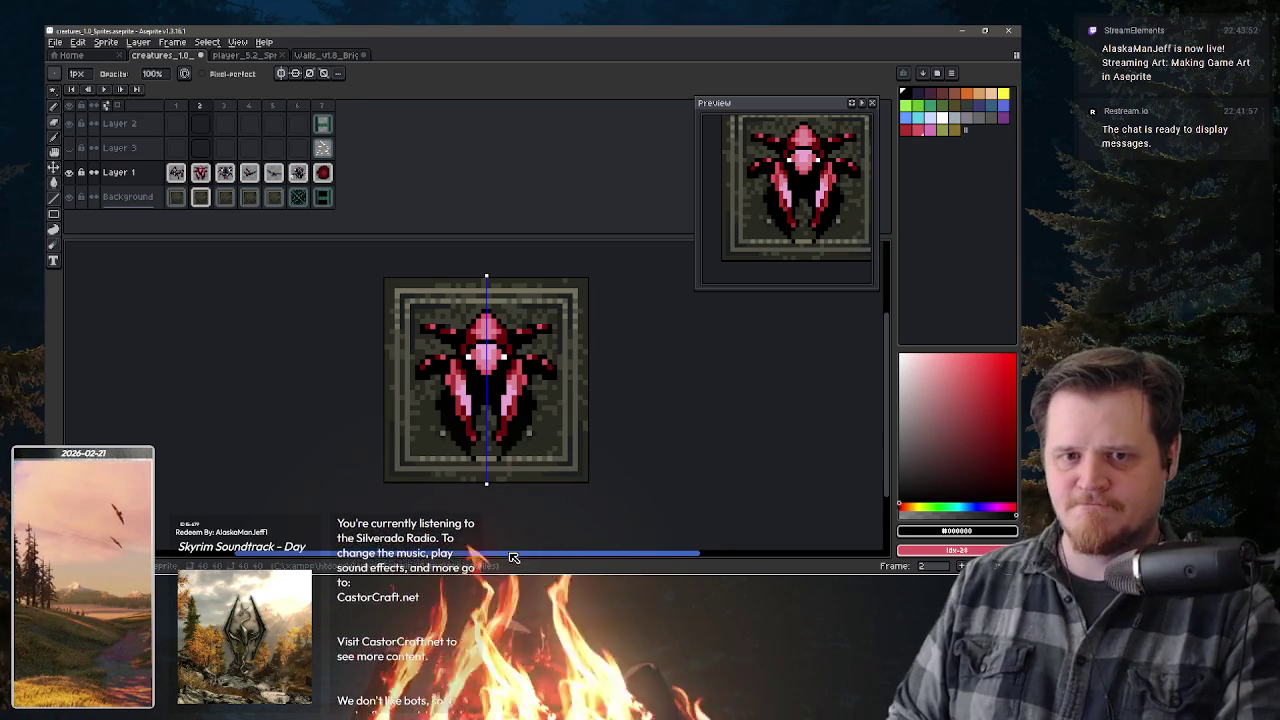
key(ctrl+z)
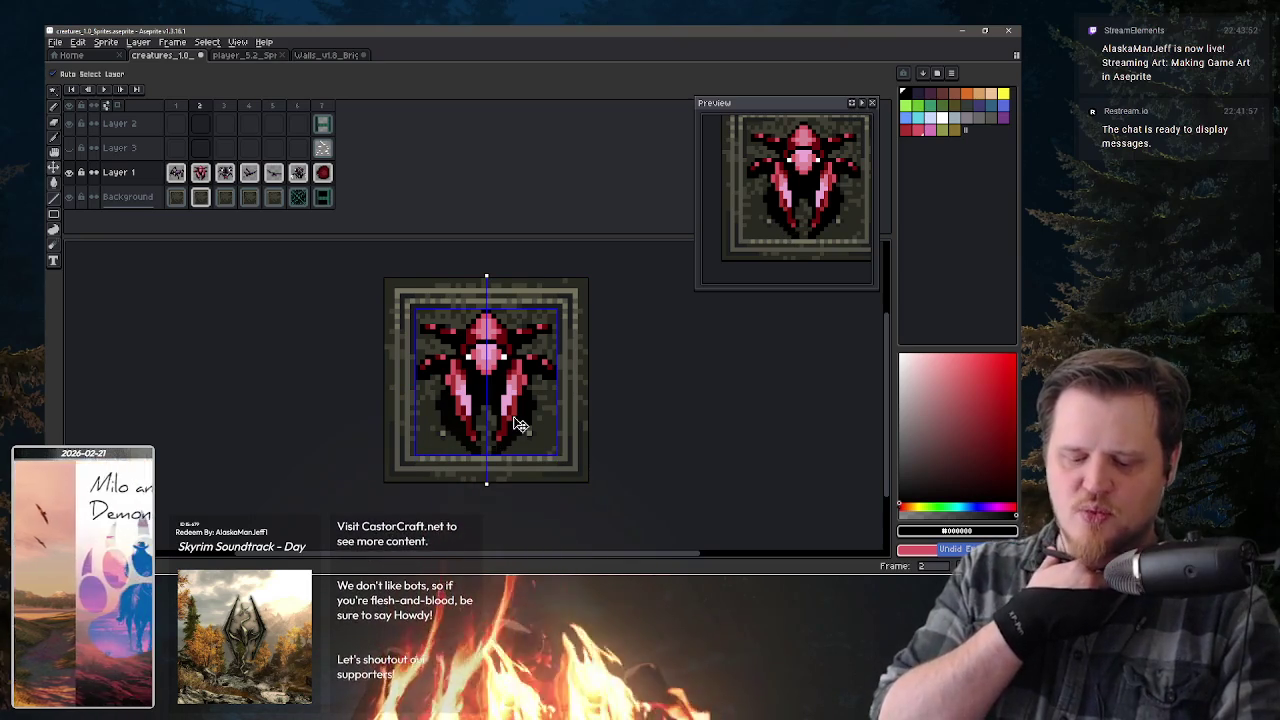
key(ctrl+z)
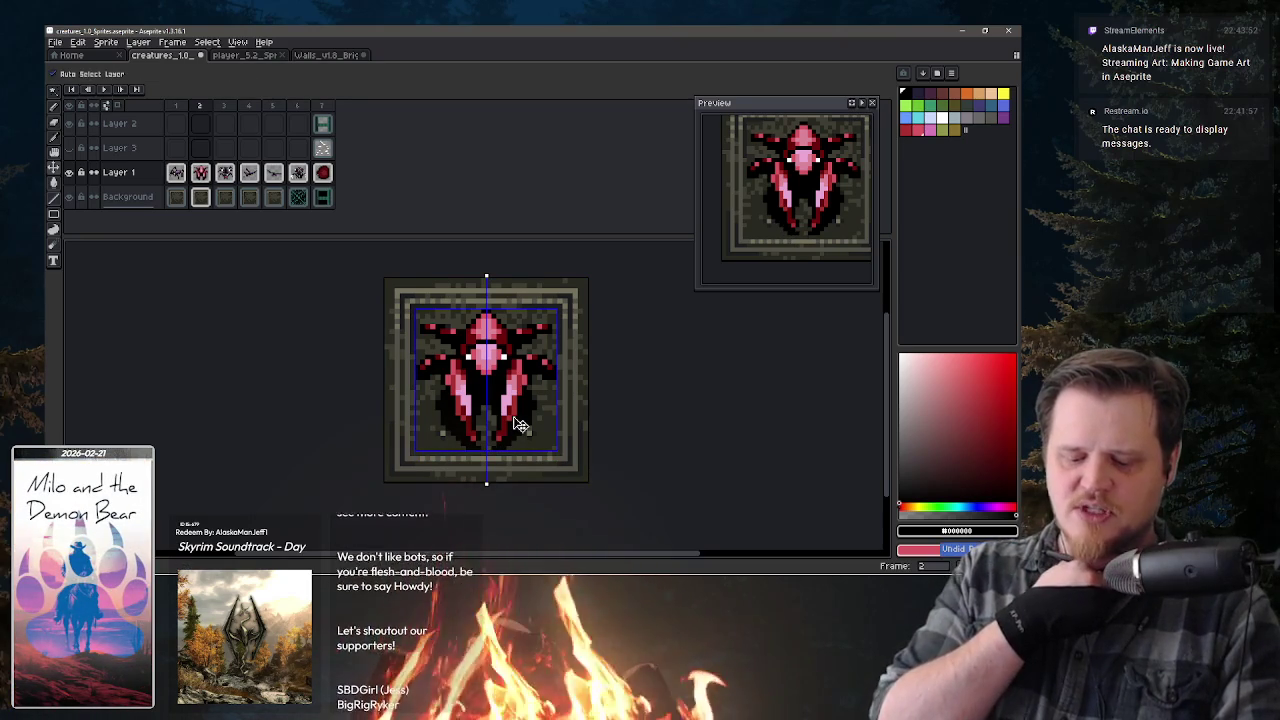
key(b)
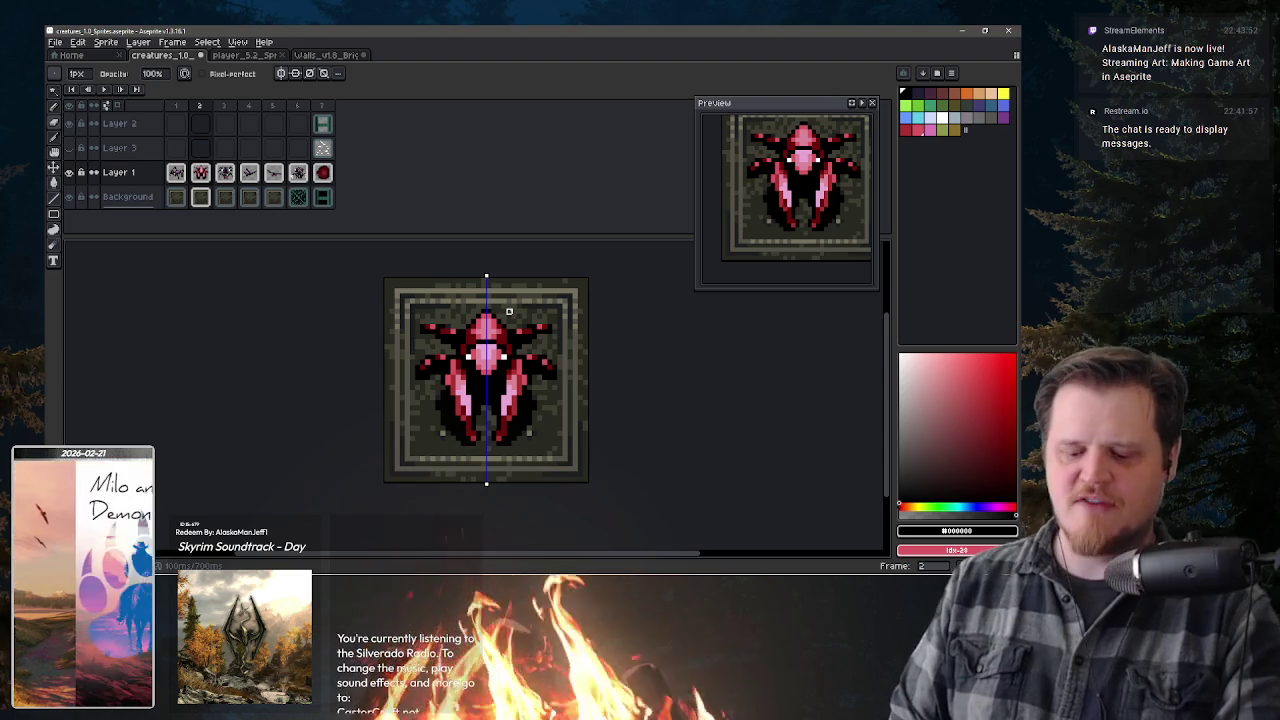
- Undo two pencil strokes on the beetle, eyedrop a dark red, and zoom out
alt+click(498, 367)
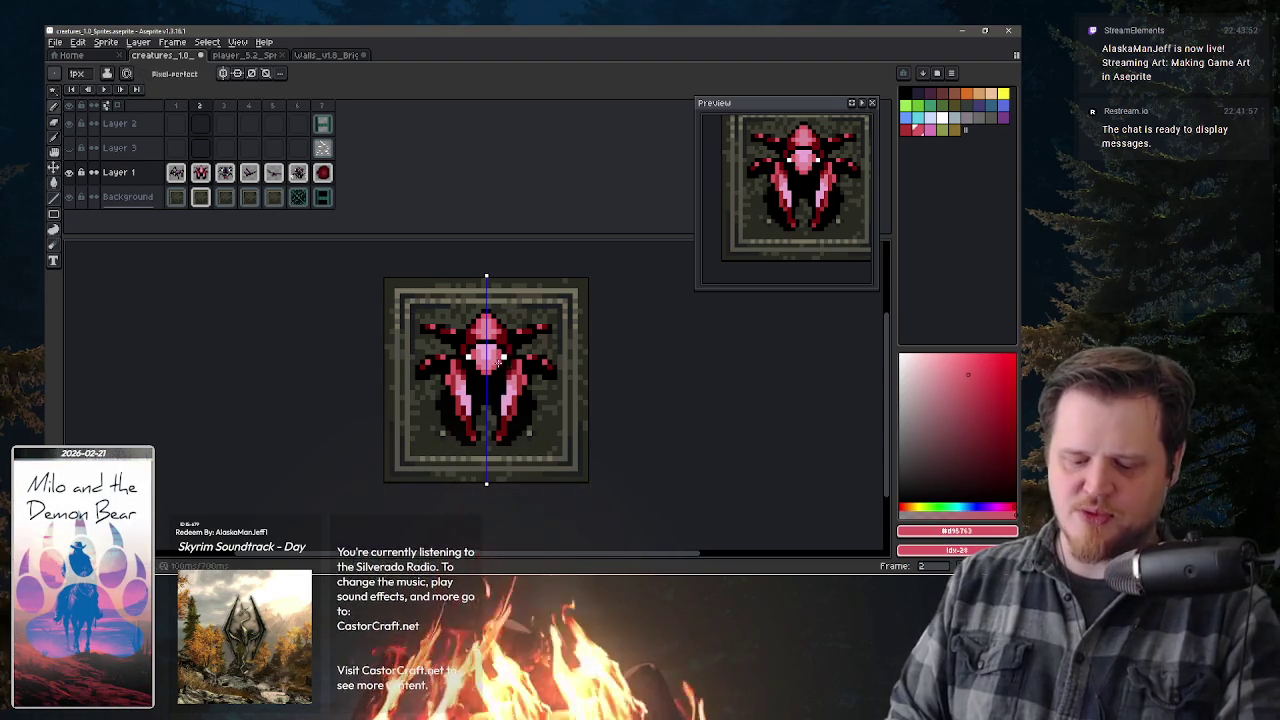
key(ctrl+z)
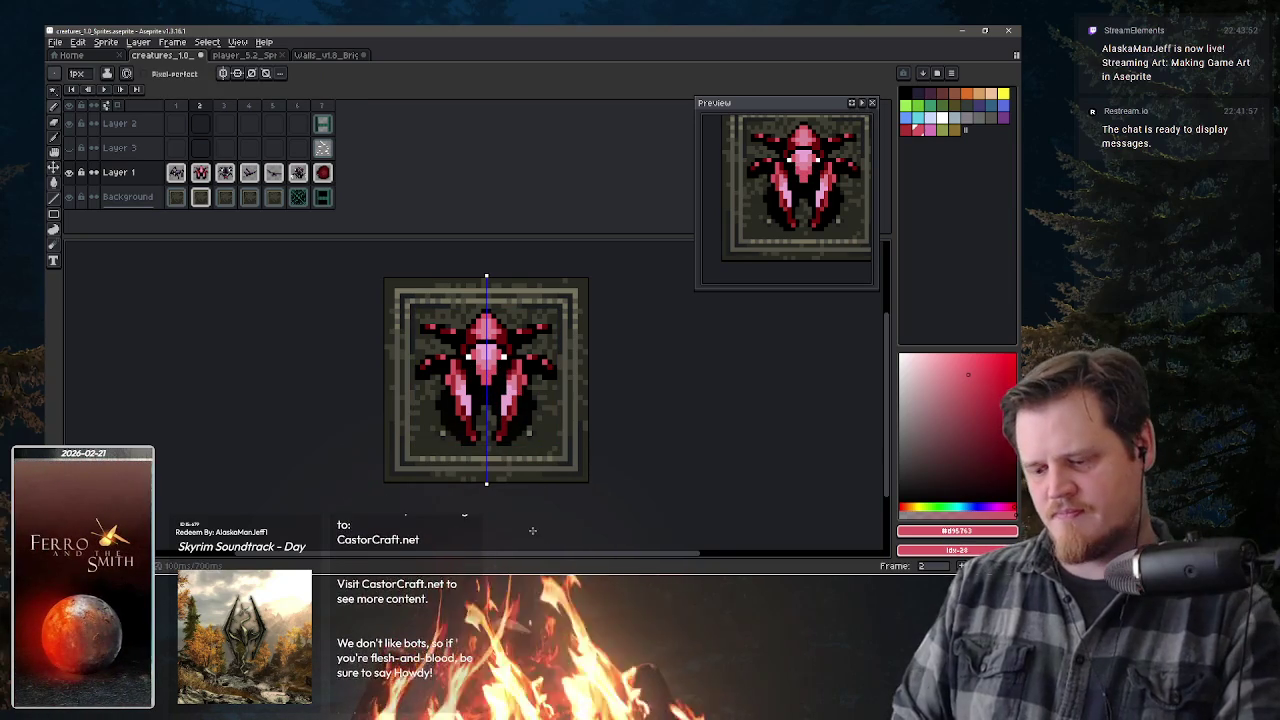
key(ctrl+z)
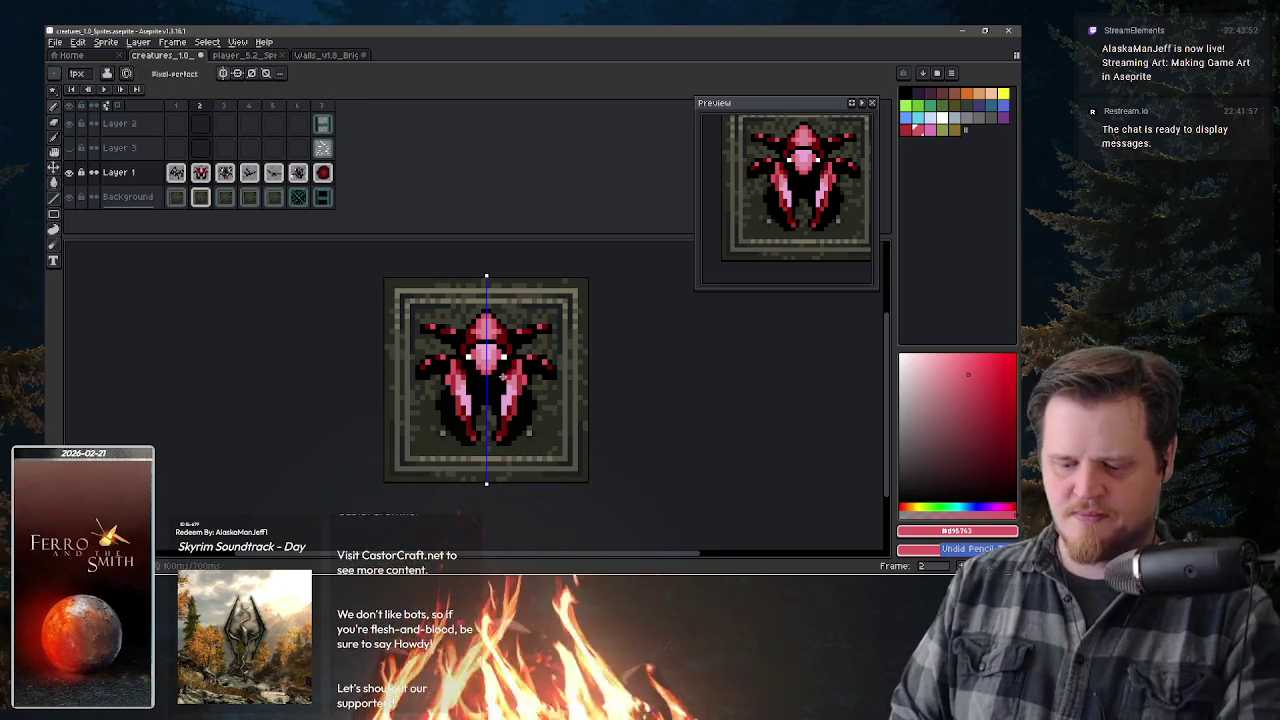
alt+click(488, 378)
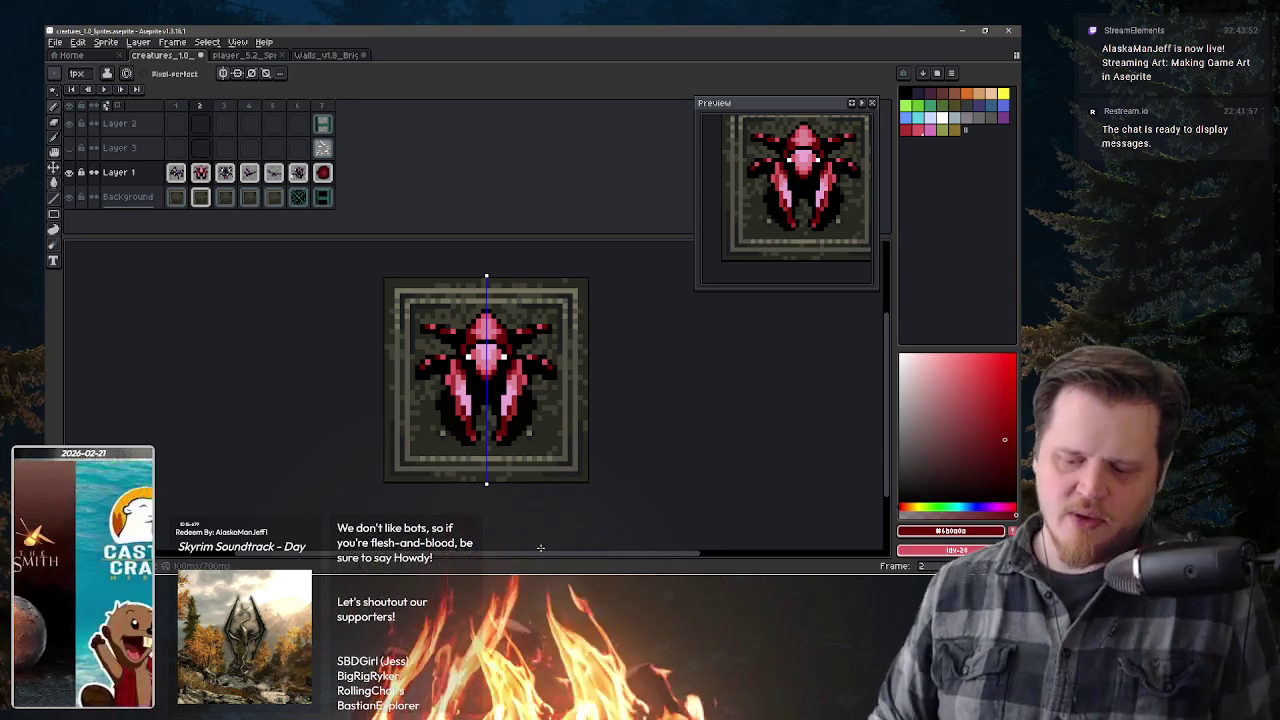
key(minus)
key(minus)
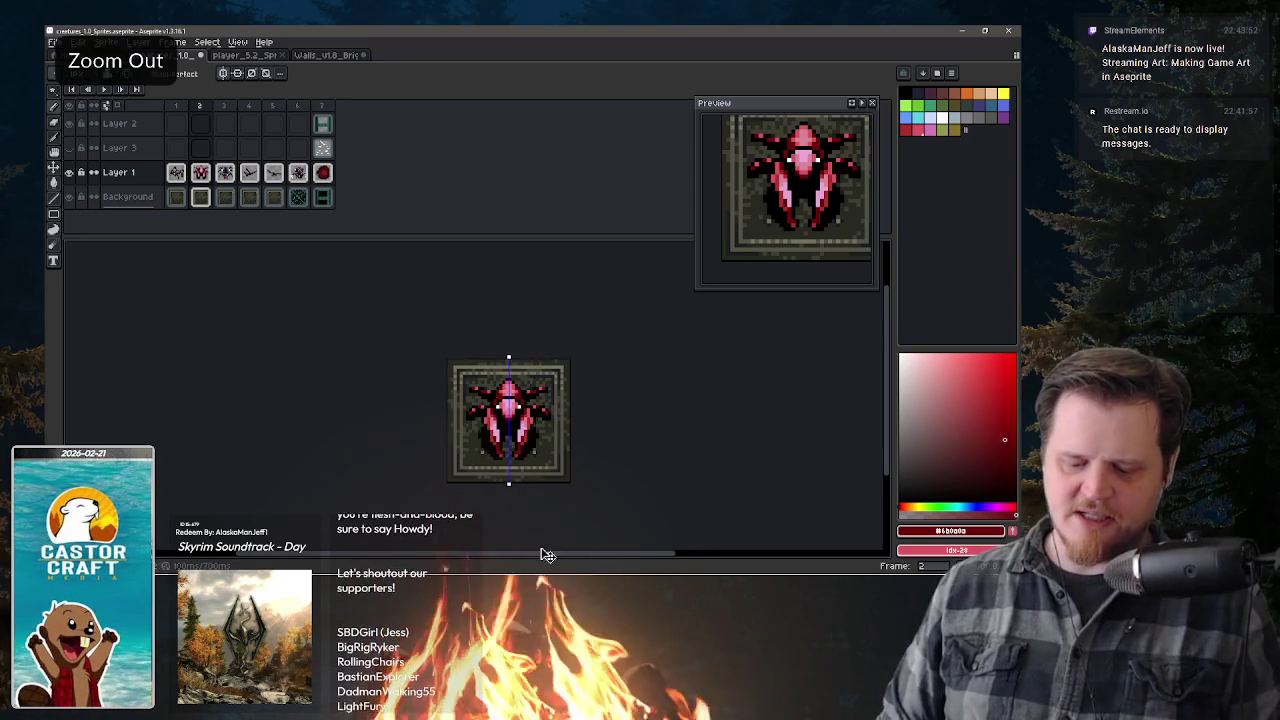
- Shift the canvas view and glance at frame 1's spider before returning to frame 2
scroll(540, 548, up, 2)
scroll(540, 548, up, 2)
key(minus)
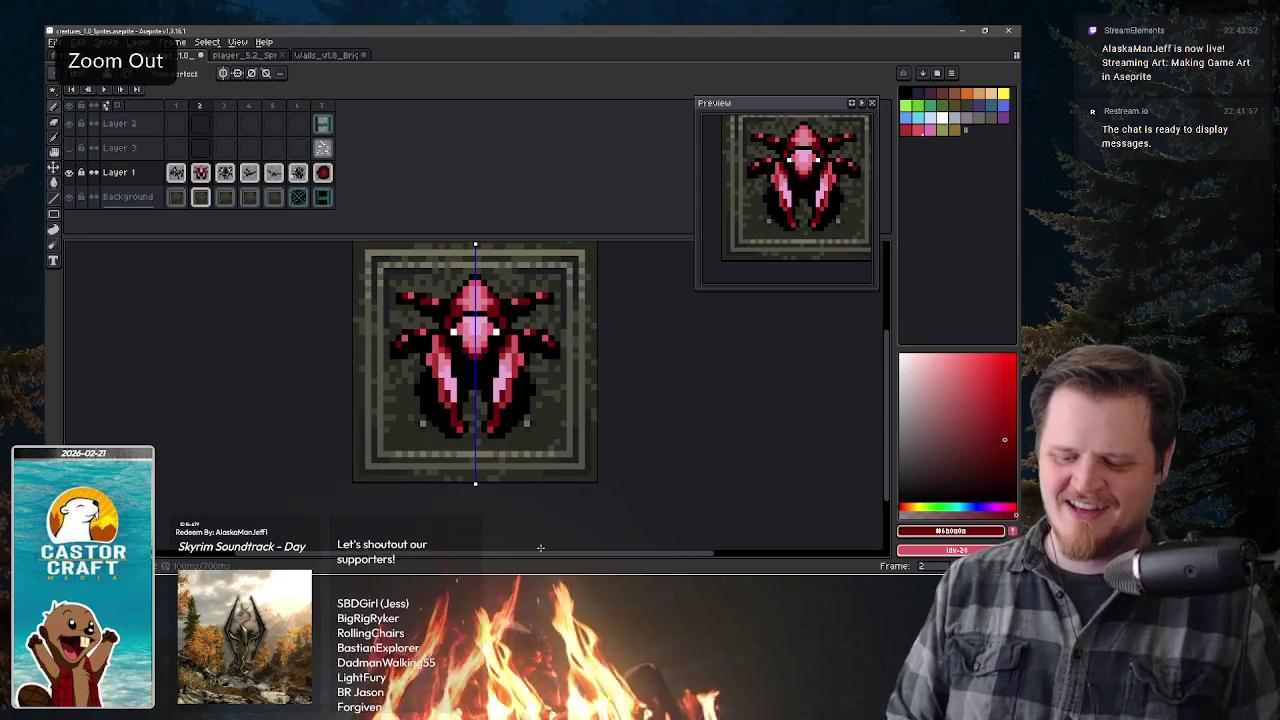
drag(517, 425, 517, 450)
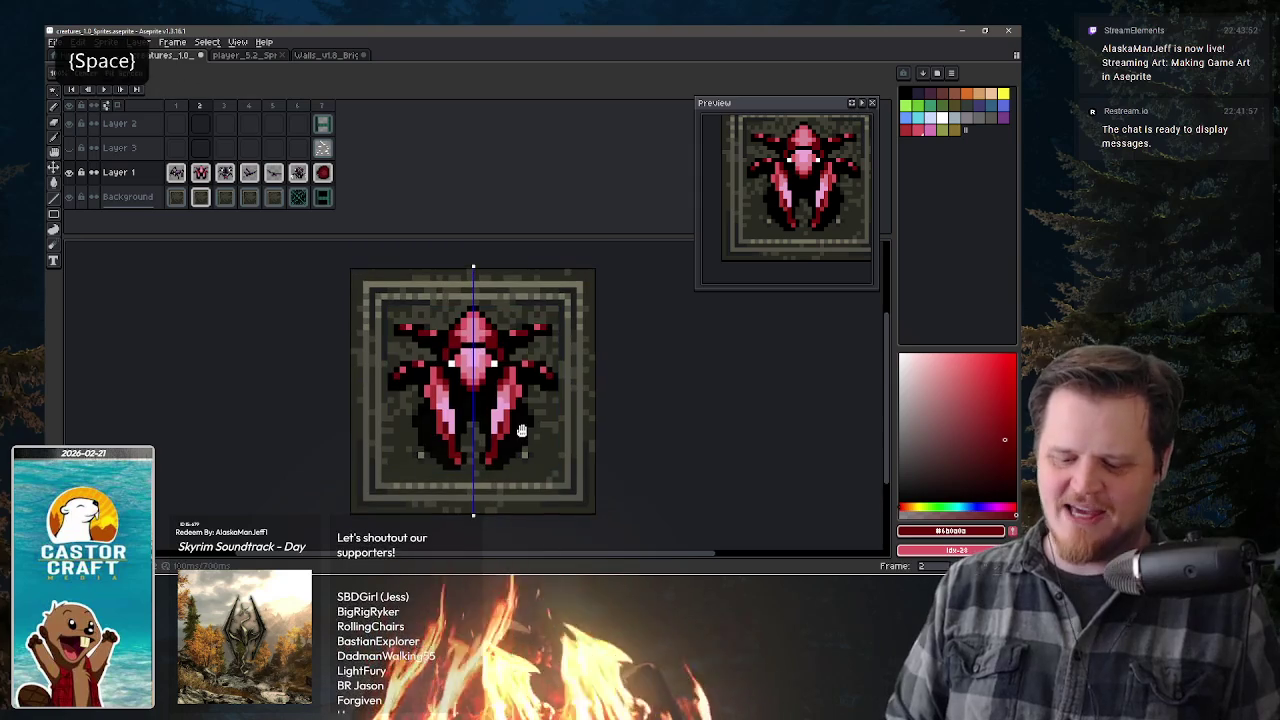
click(176, 176)
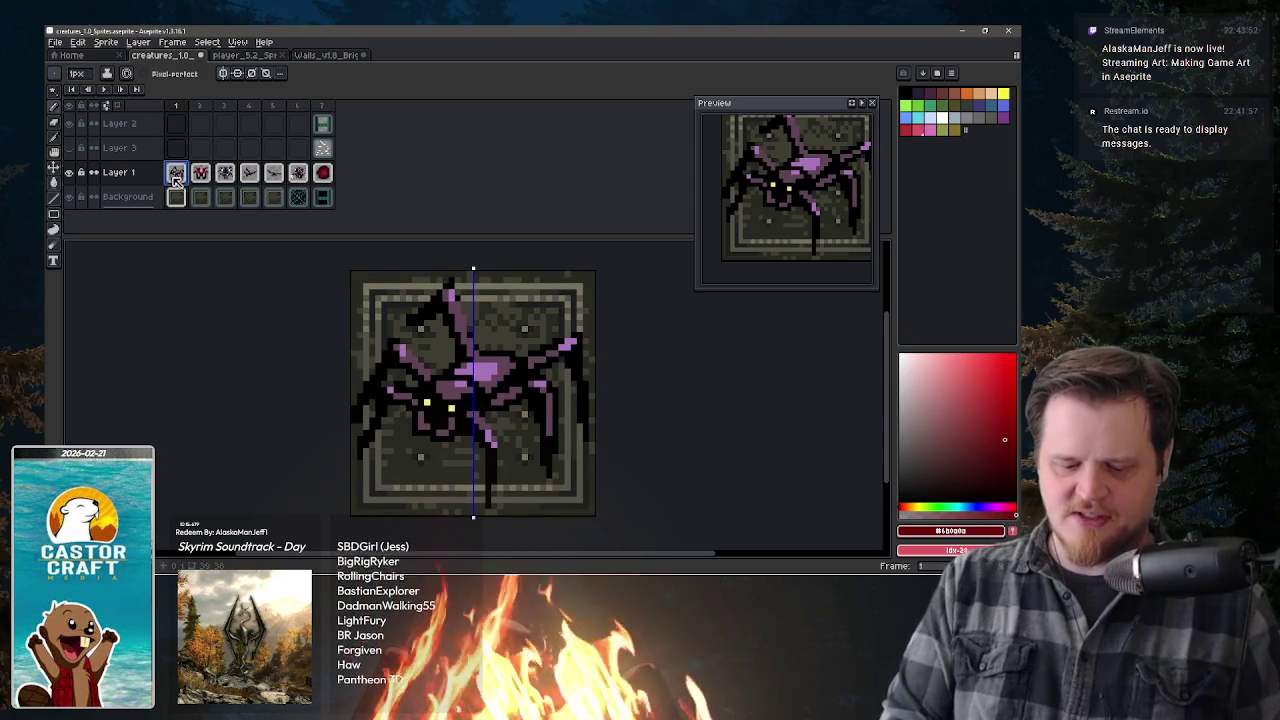
click(199, 176)
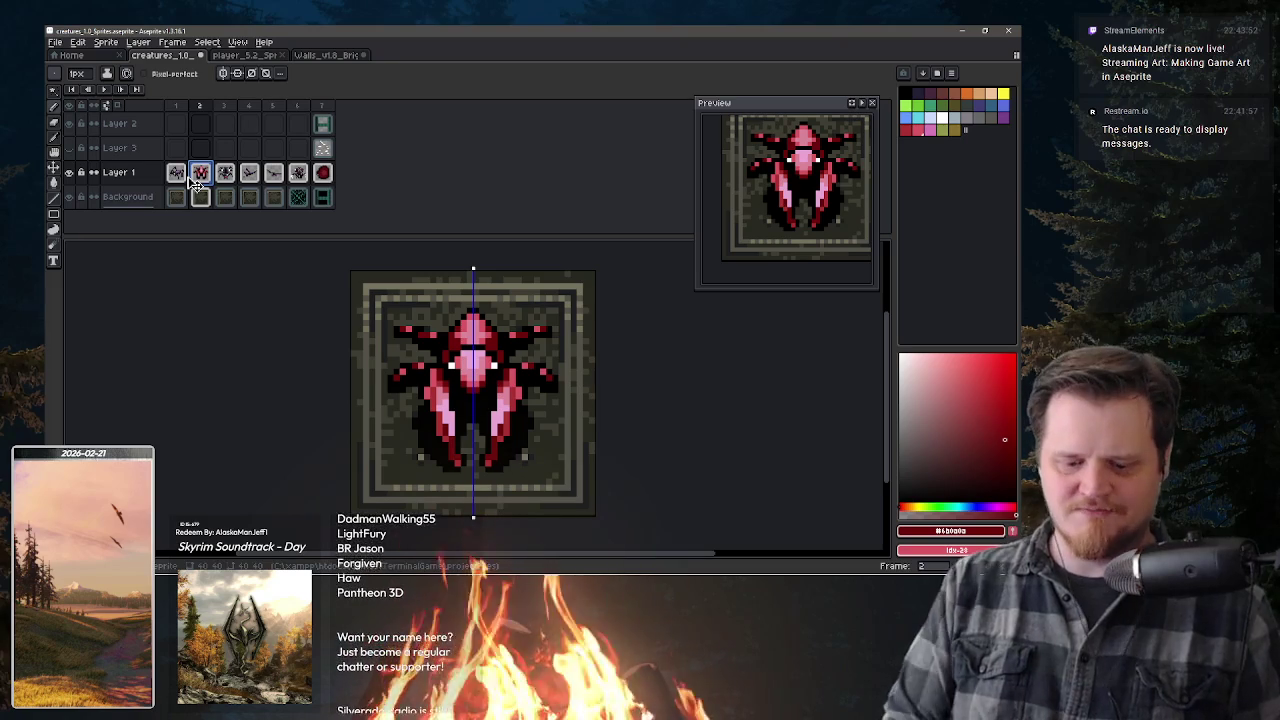
- Review the sprites on frames 7 down to 3, ending on the red beetle in frame 2
click(322, 174)
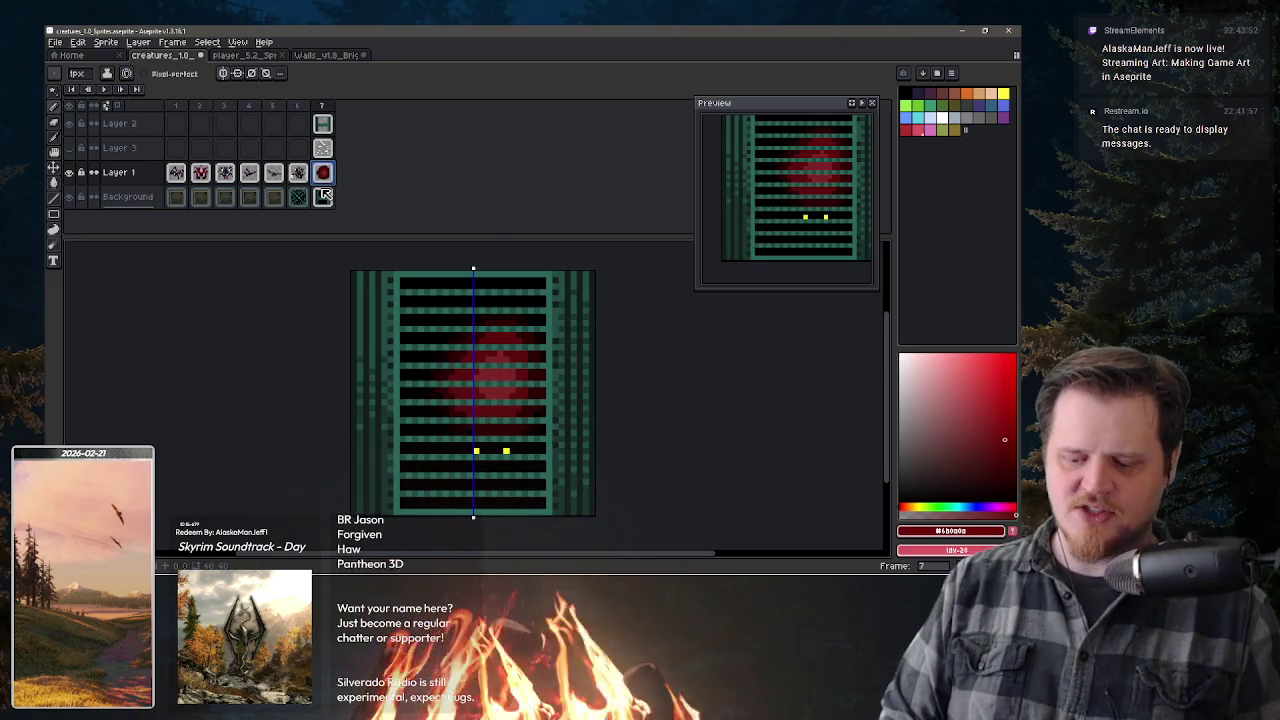
click(299, 174)
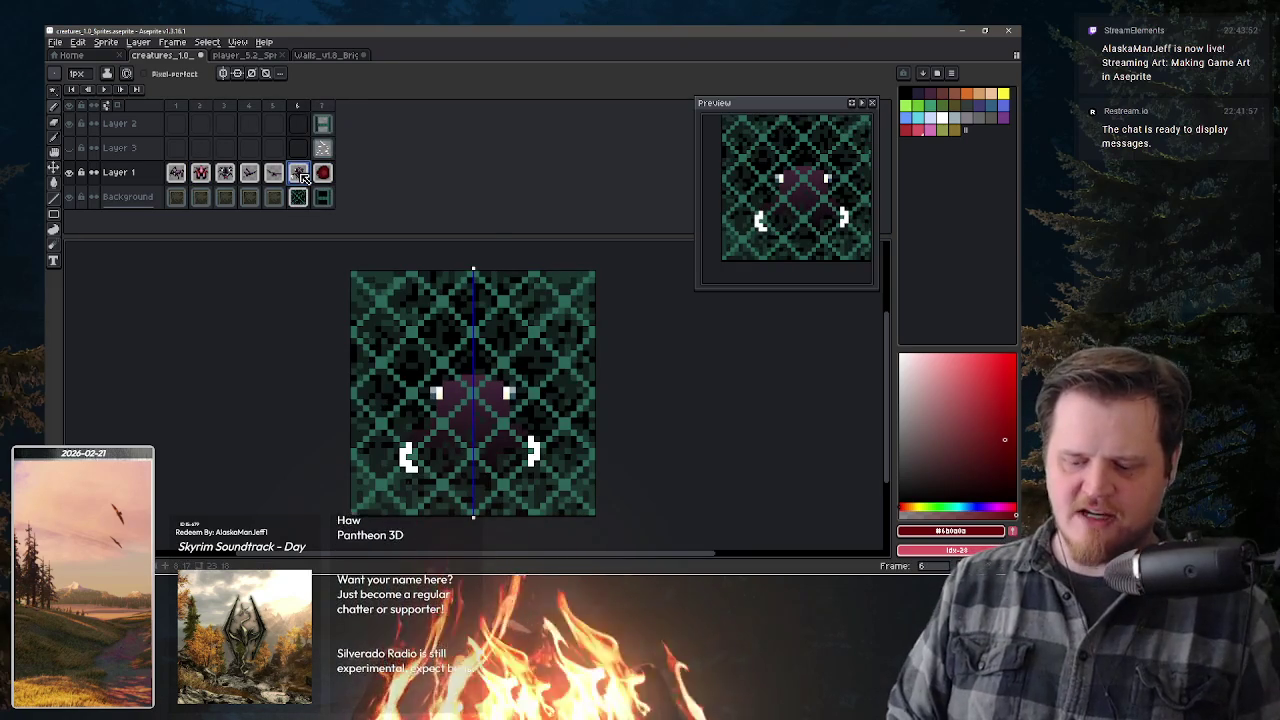
click(274, 174)
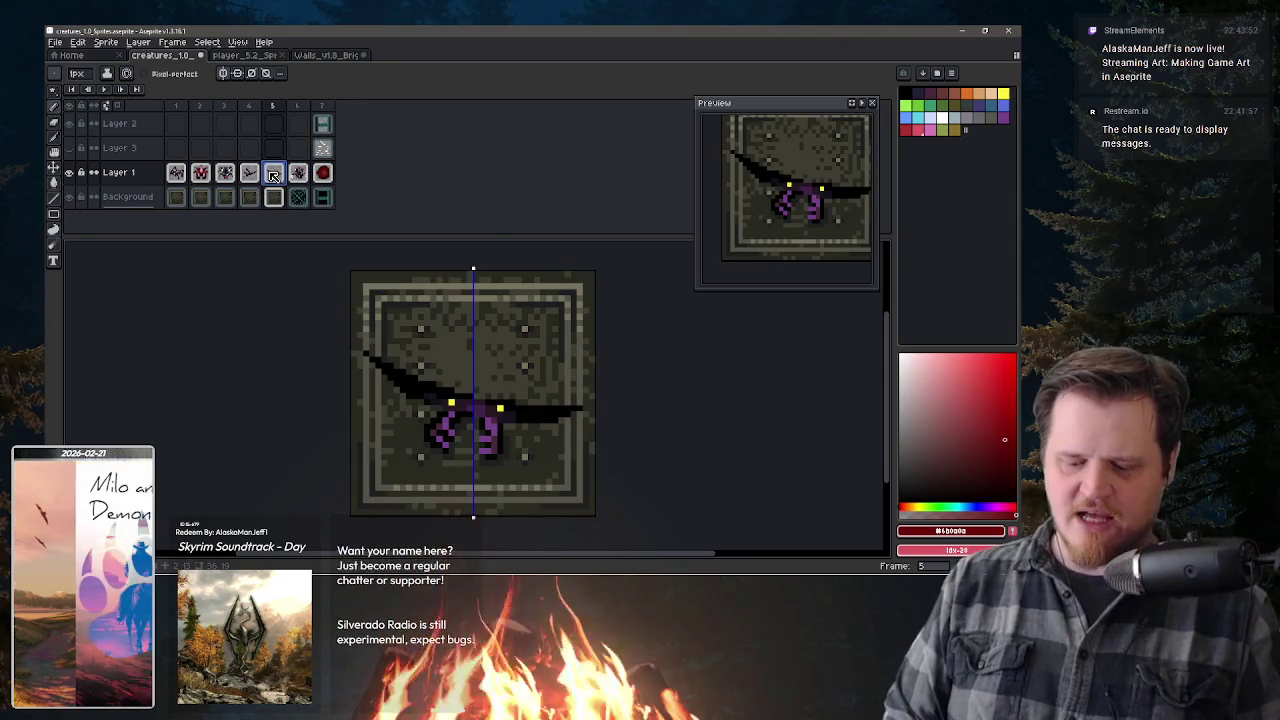
key(Left)
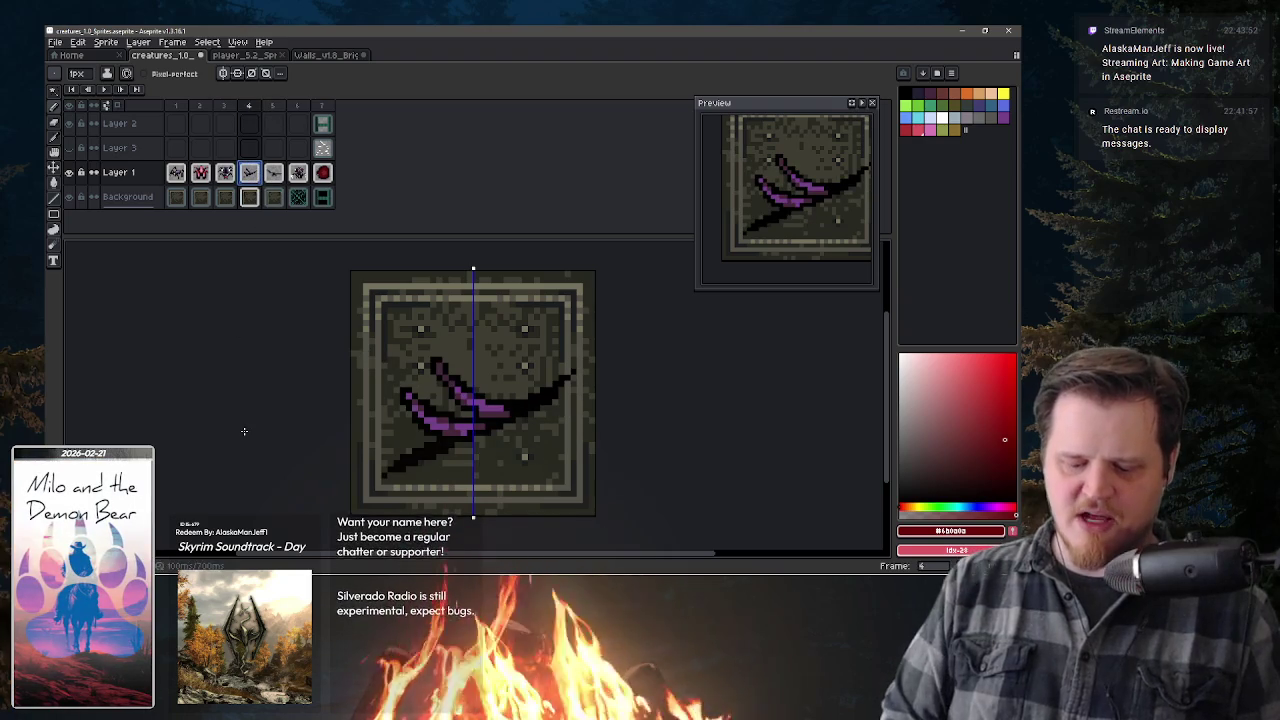
click(226, 174)
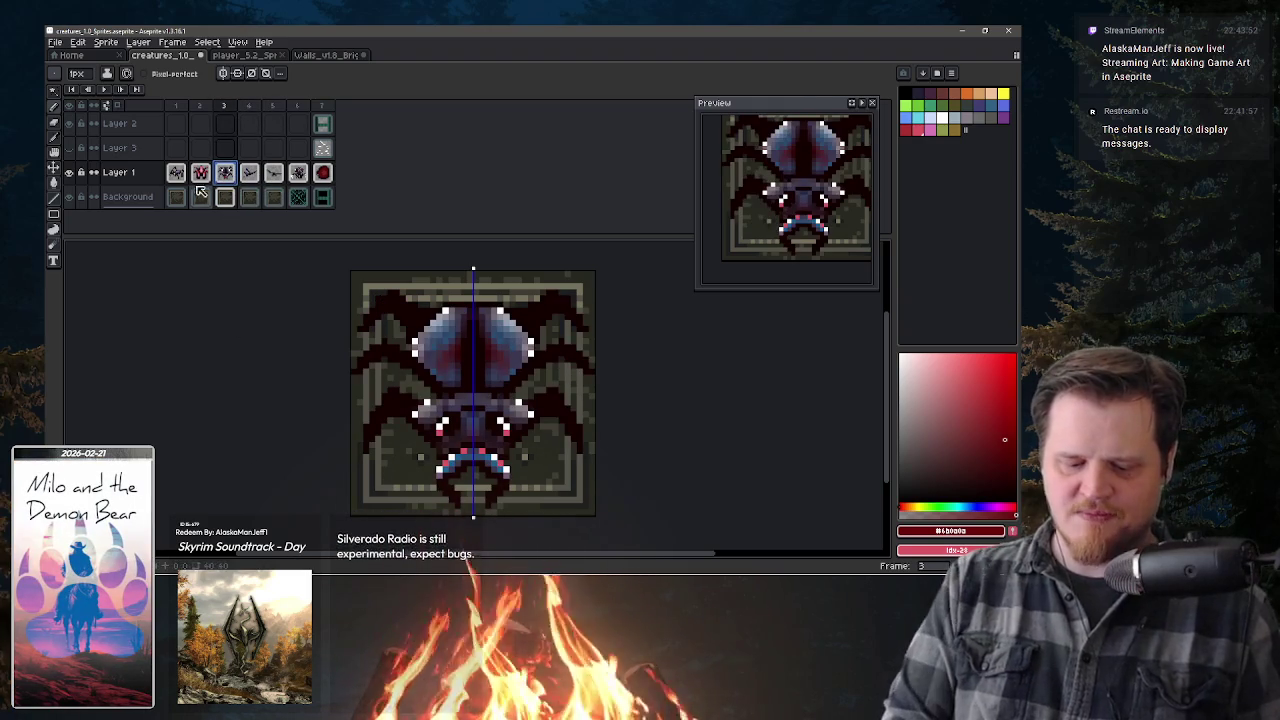
click(199, 178)
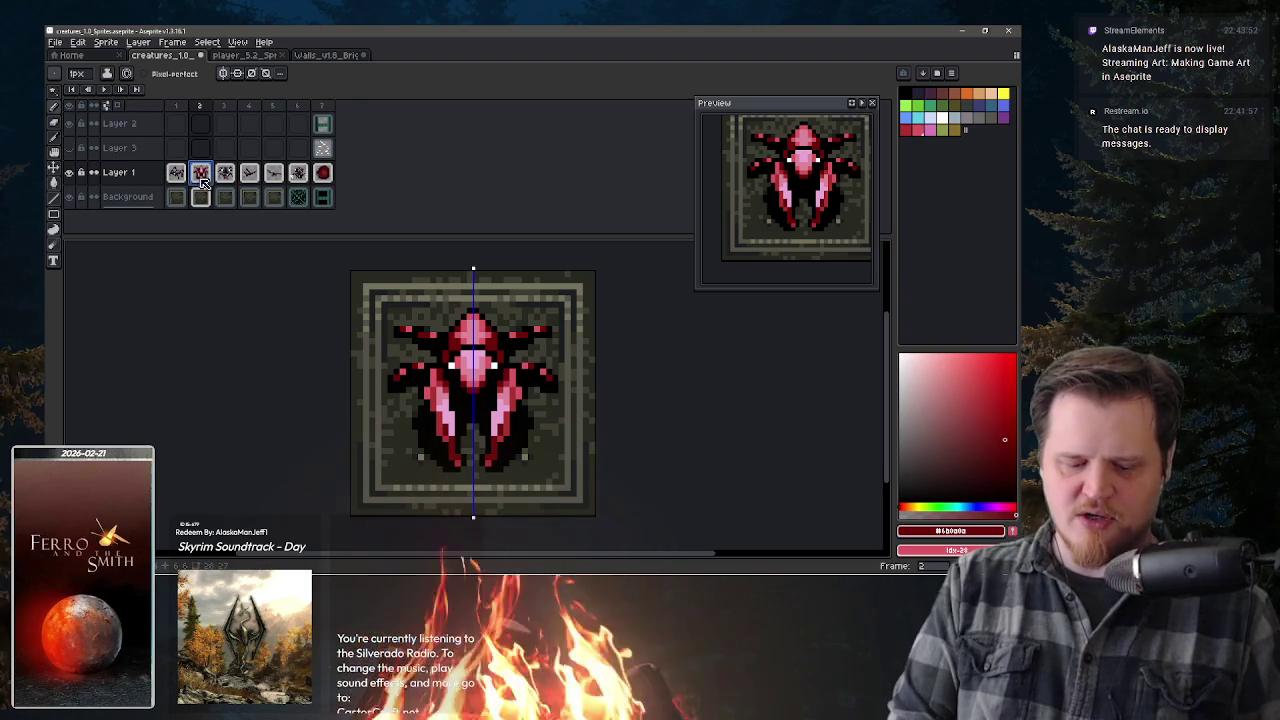
key(Return)
key(Return)
- Move the beetle cel into a new frame 8 and paste frame 2's stone tile beneath it
drag(221, 187, 348, 172)
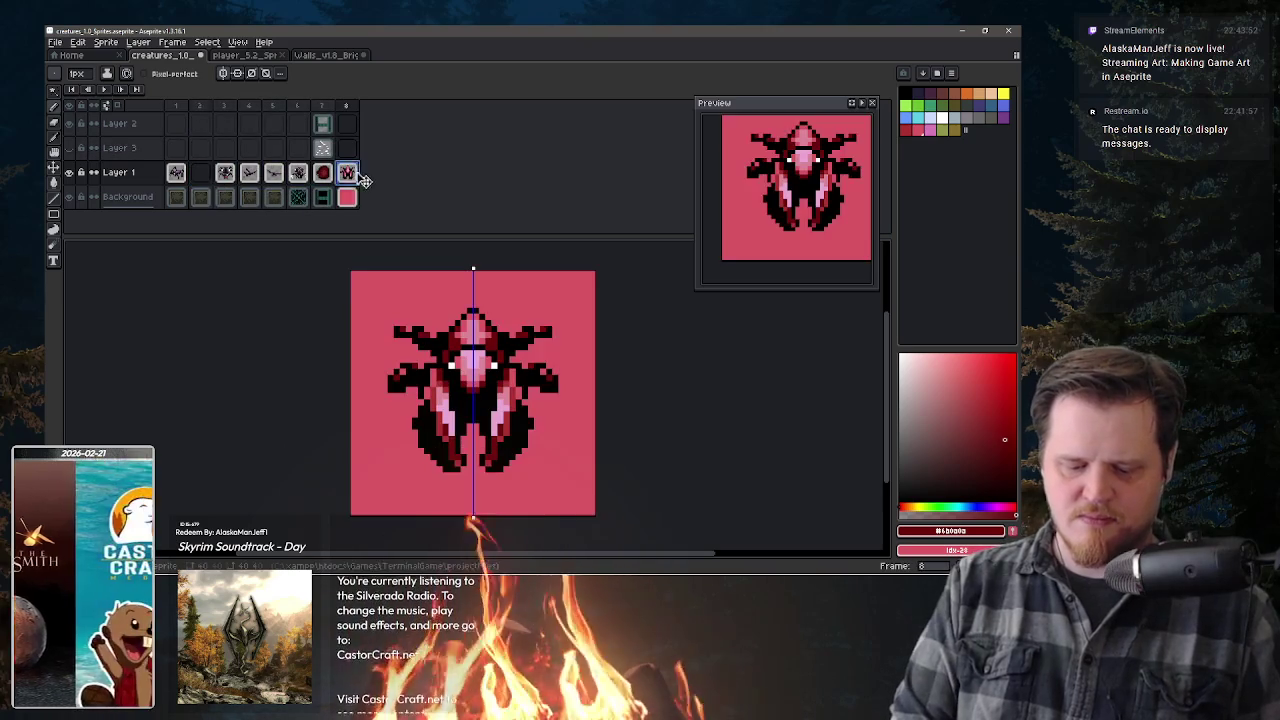
click(200, 196)
key(ctrl+a)
key(ctrl+c)
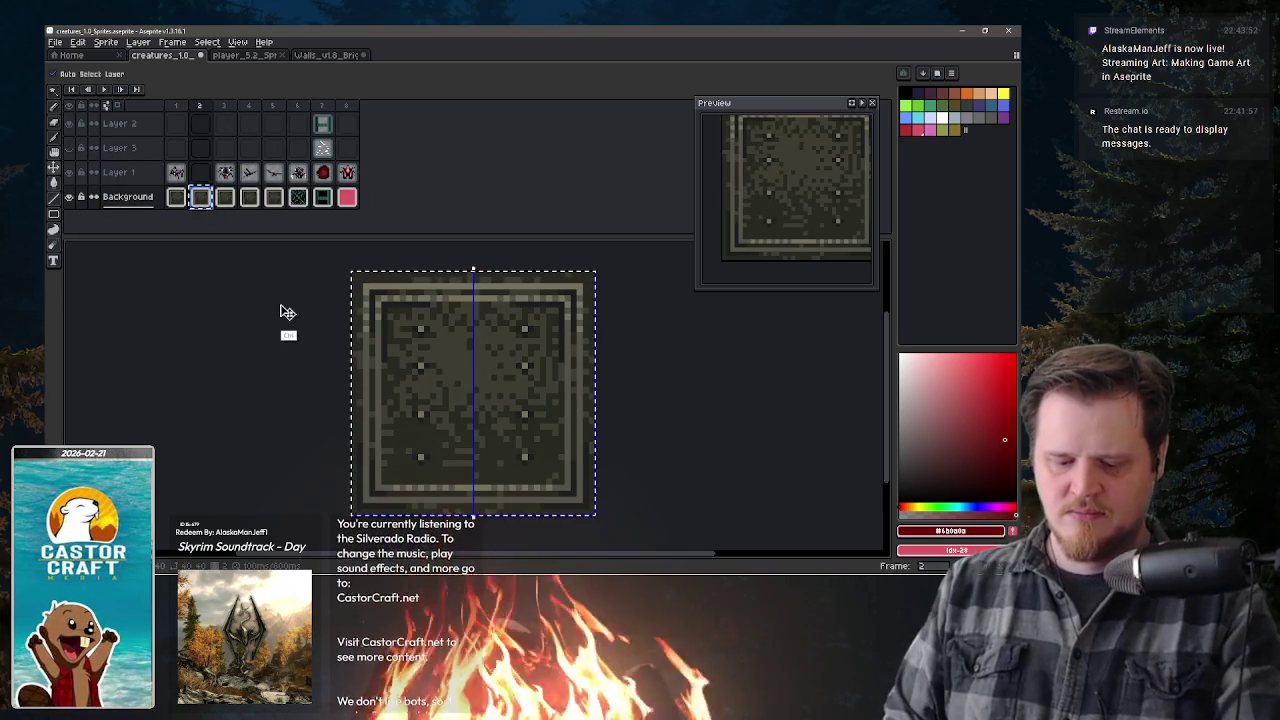
key(End)
key(ctrl+v)
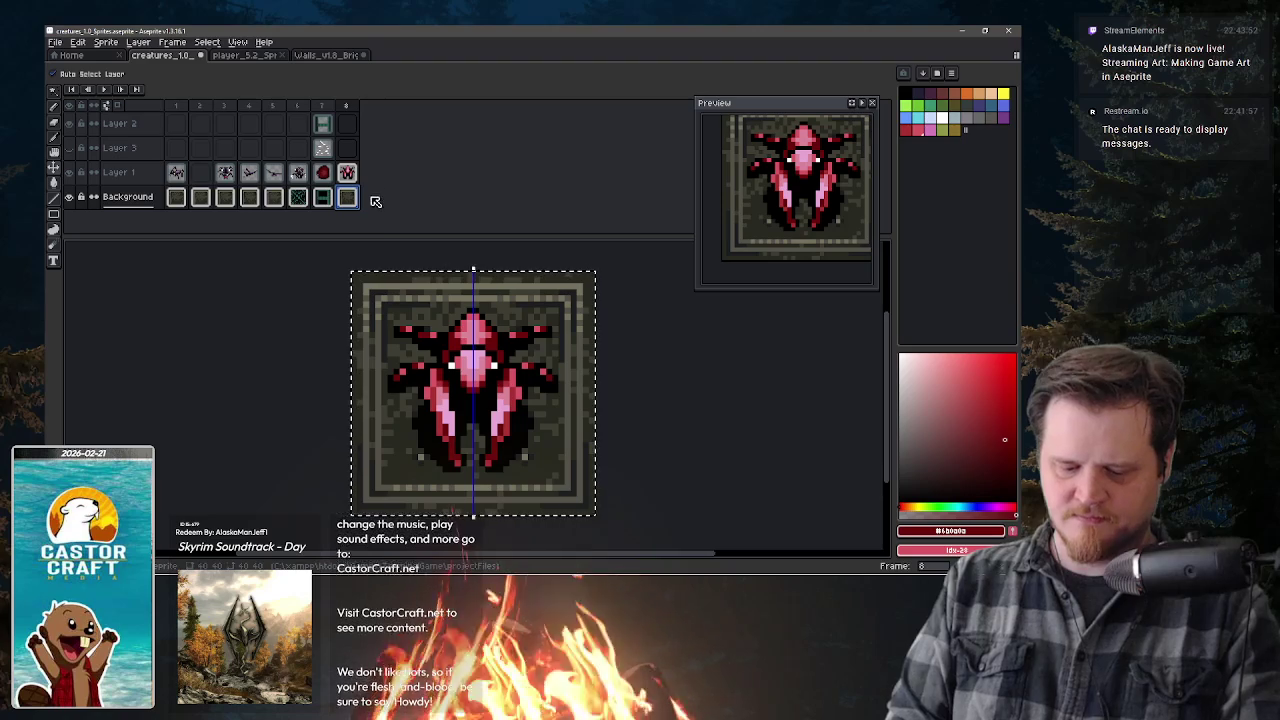
- Undo the stray new layer and add beetle frames 9–11, returning to frame 8
key(b)
key(shift+n)
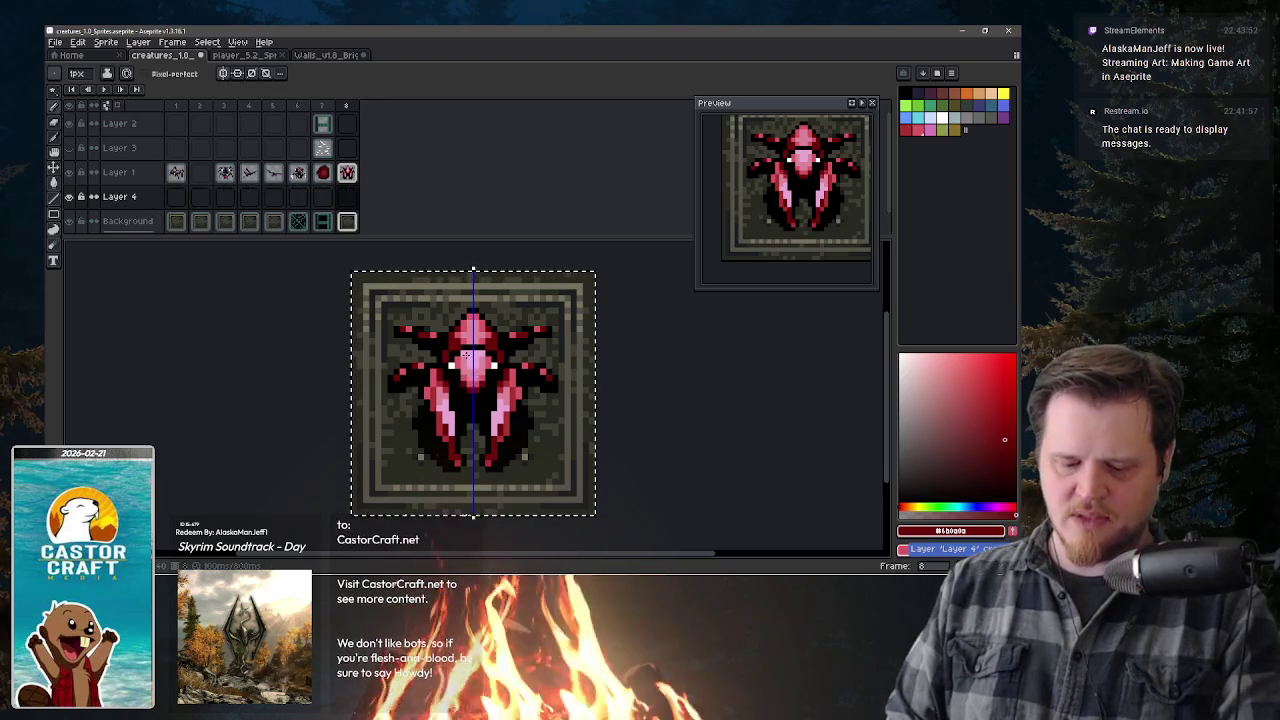
key(ctrl+z)
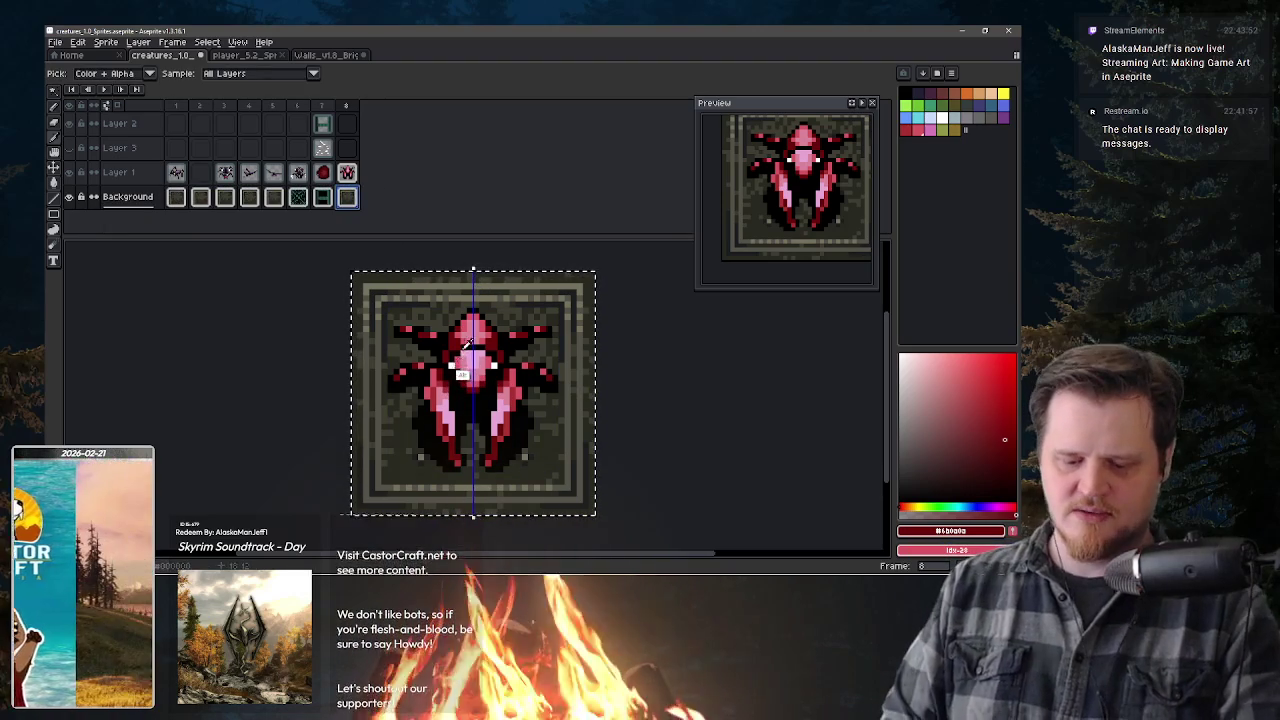
key(alt+n)
key(alt+n)
key(alt+n)
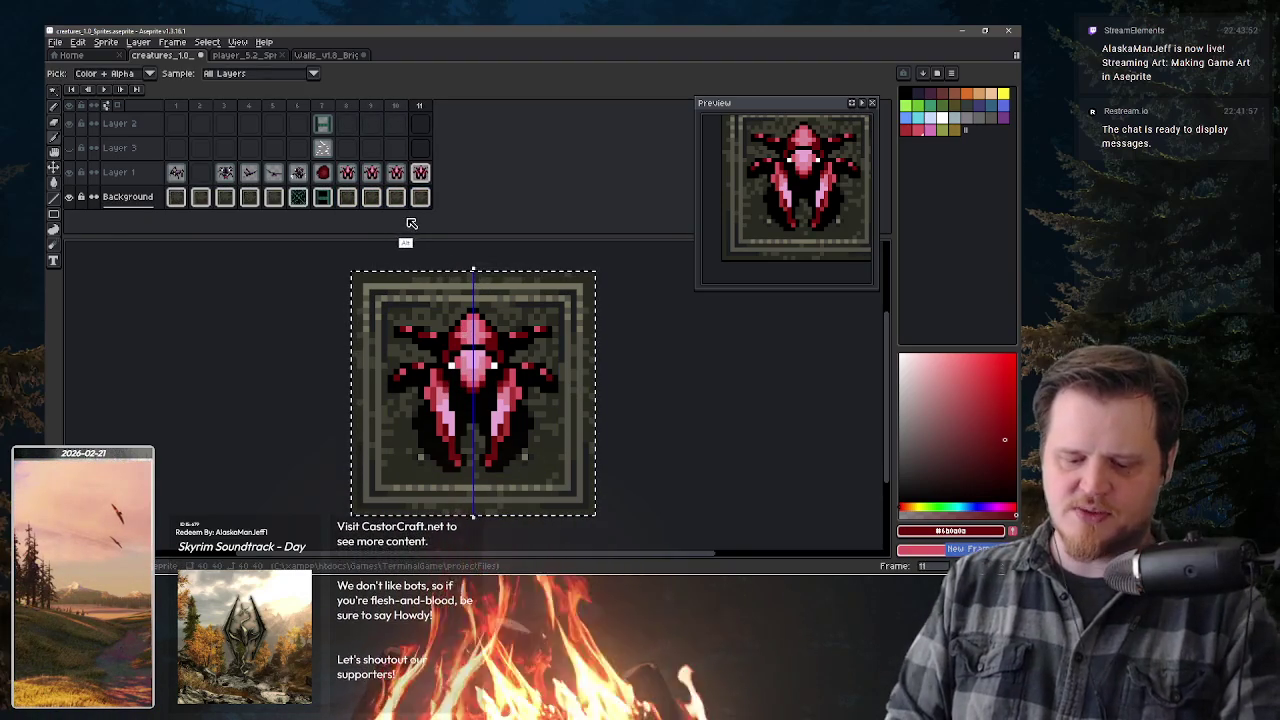
click(349, 108)
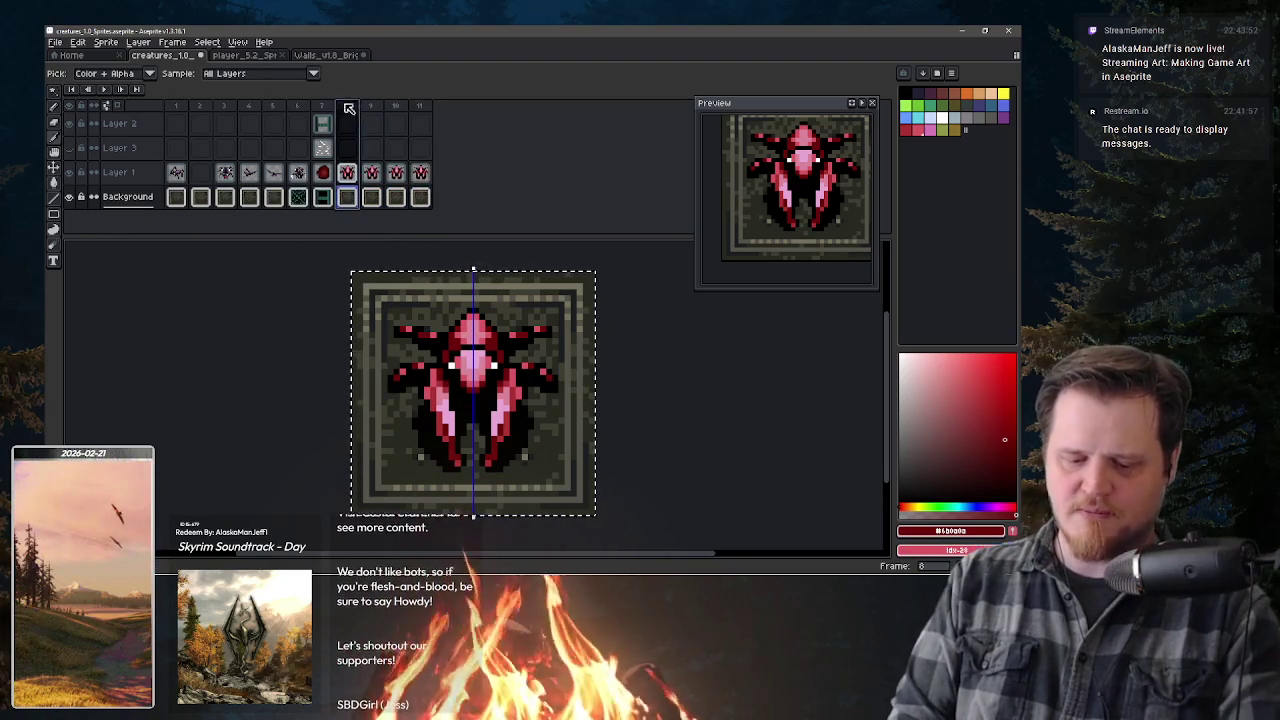
- Create a new animation tag named 'Bugl_' on frame 8
click(172, 42)
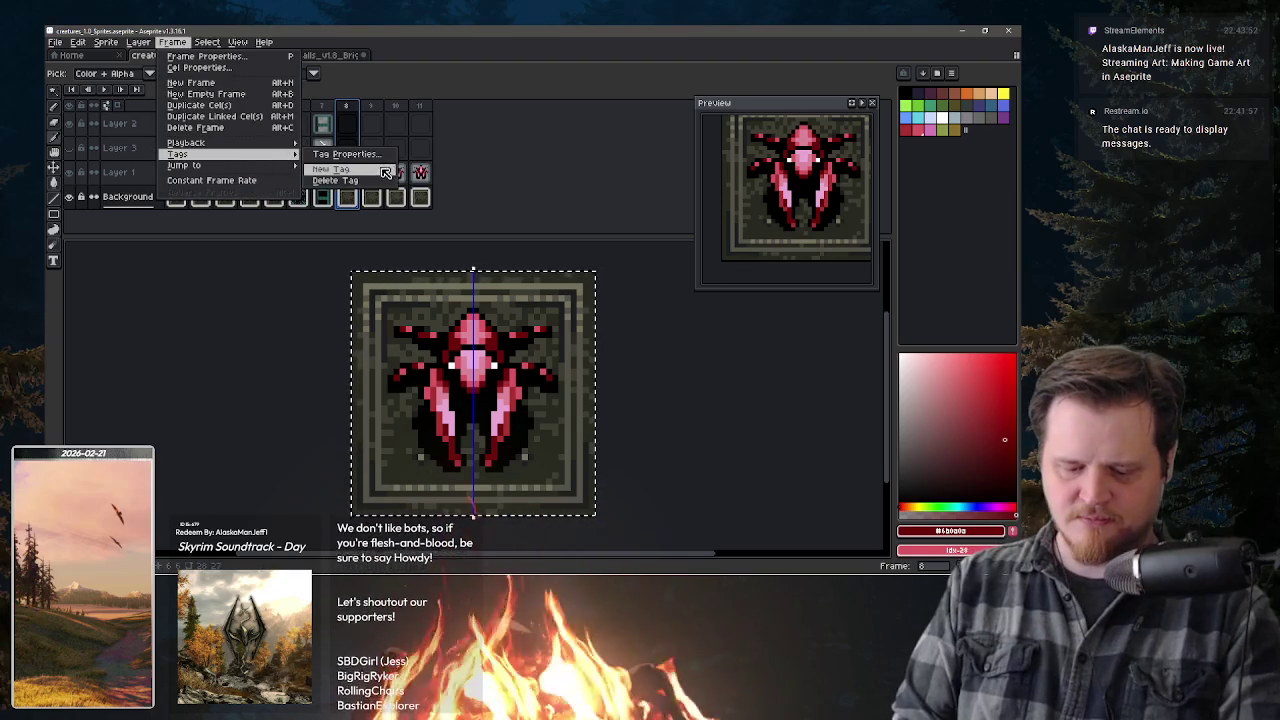
click(386, 170)
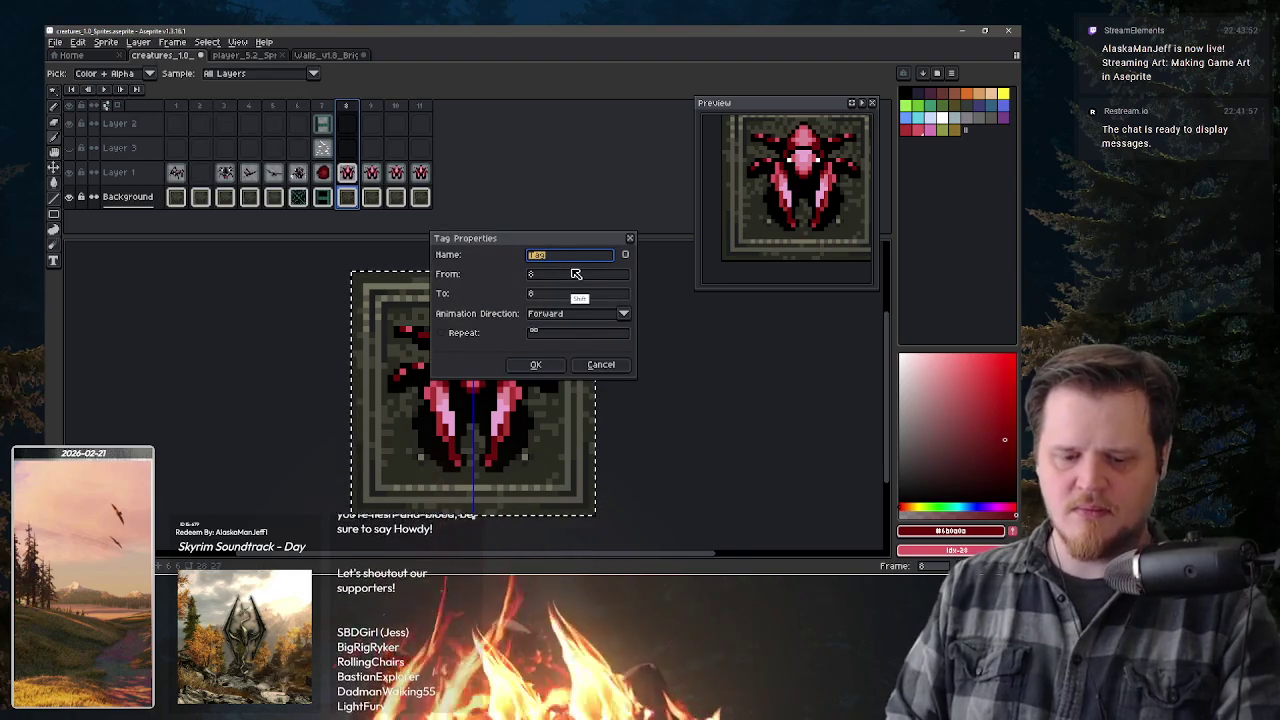
text(B)
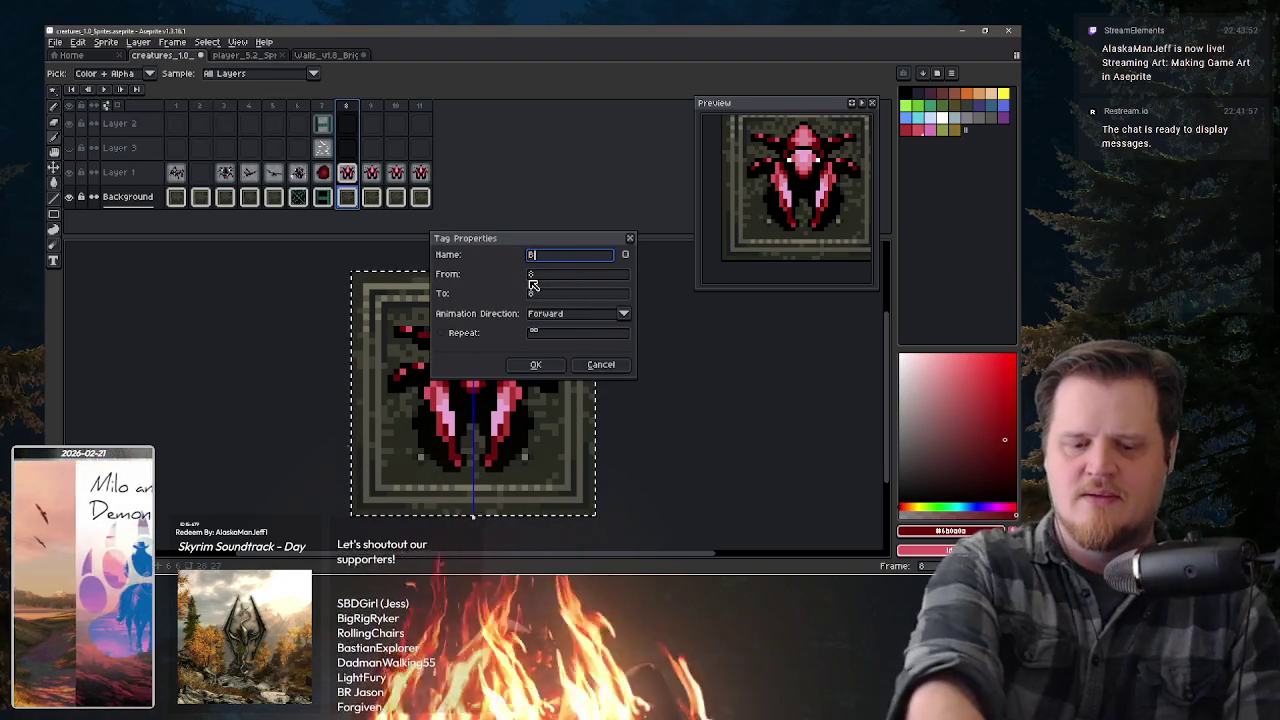
text(ug)
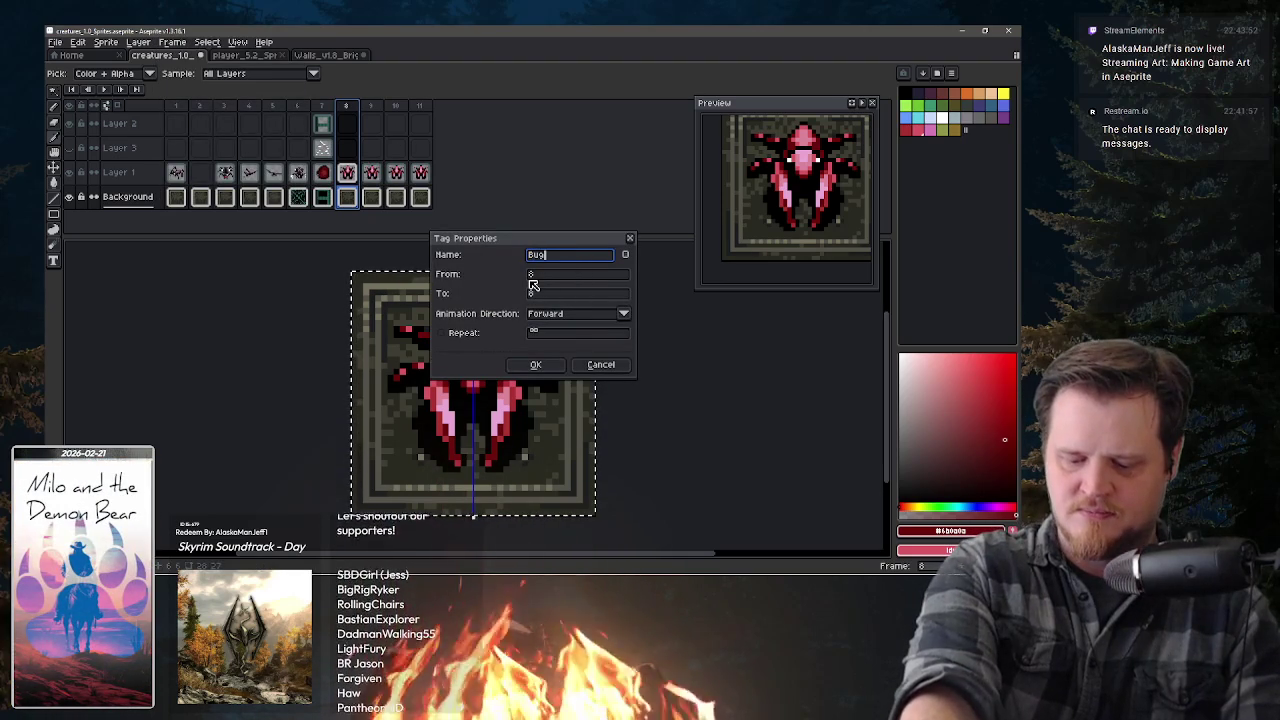
text(l)
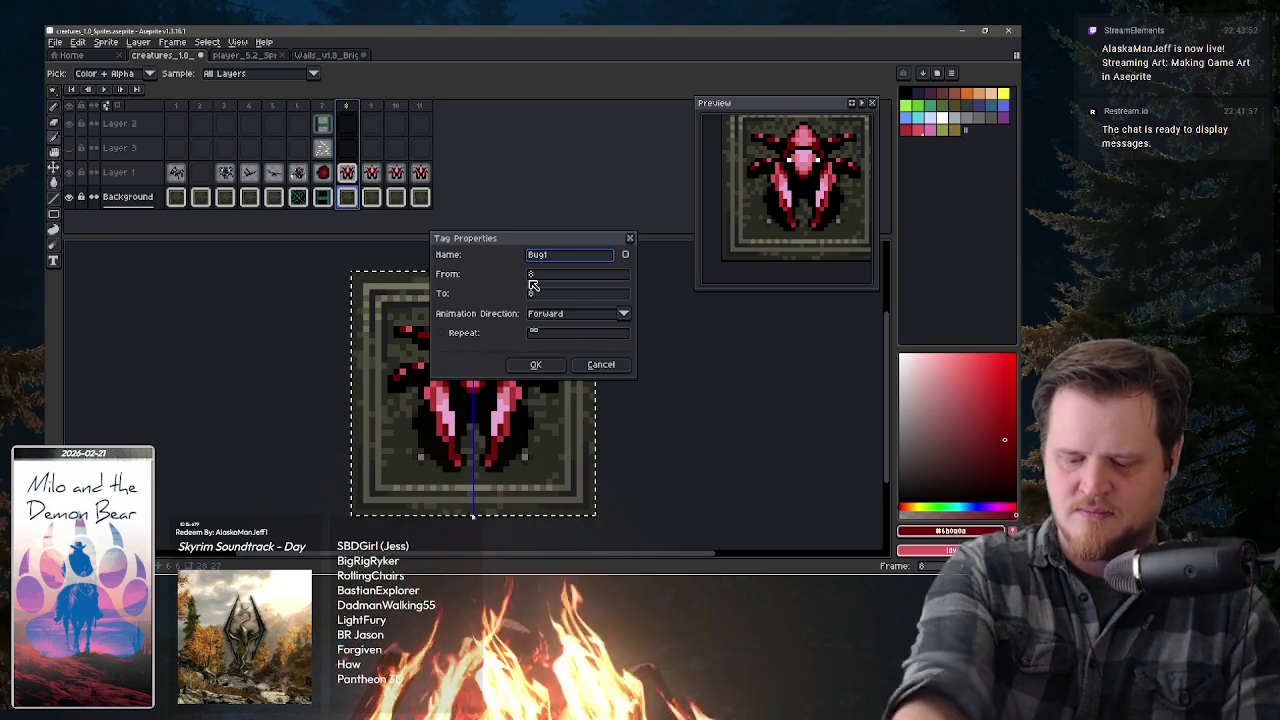
text(_D)
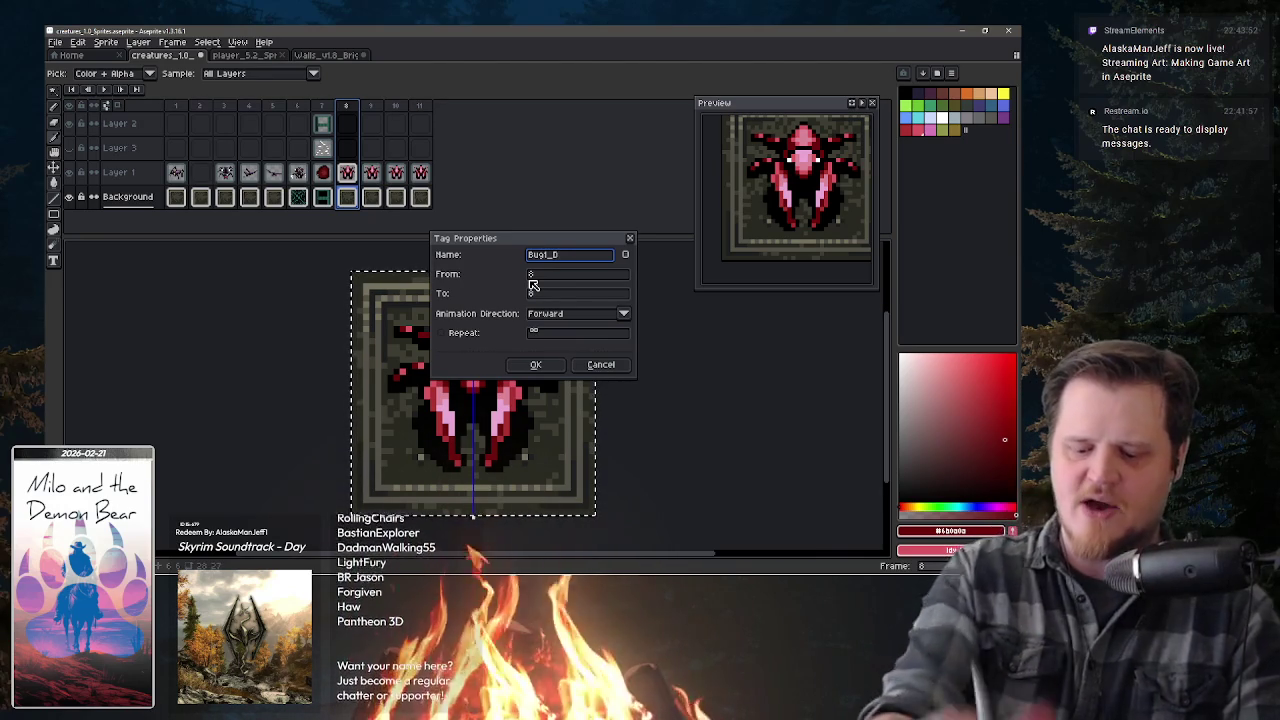
click(535, 364)
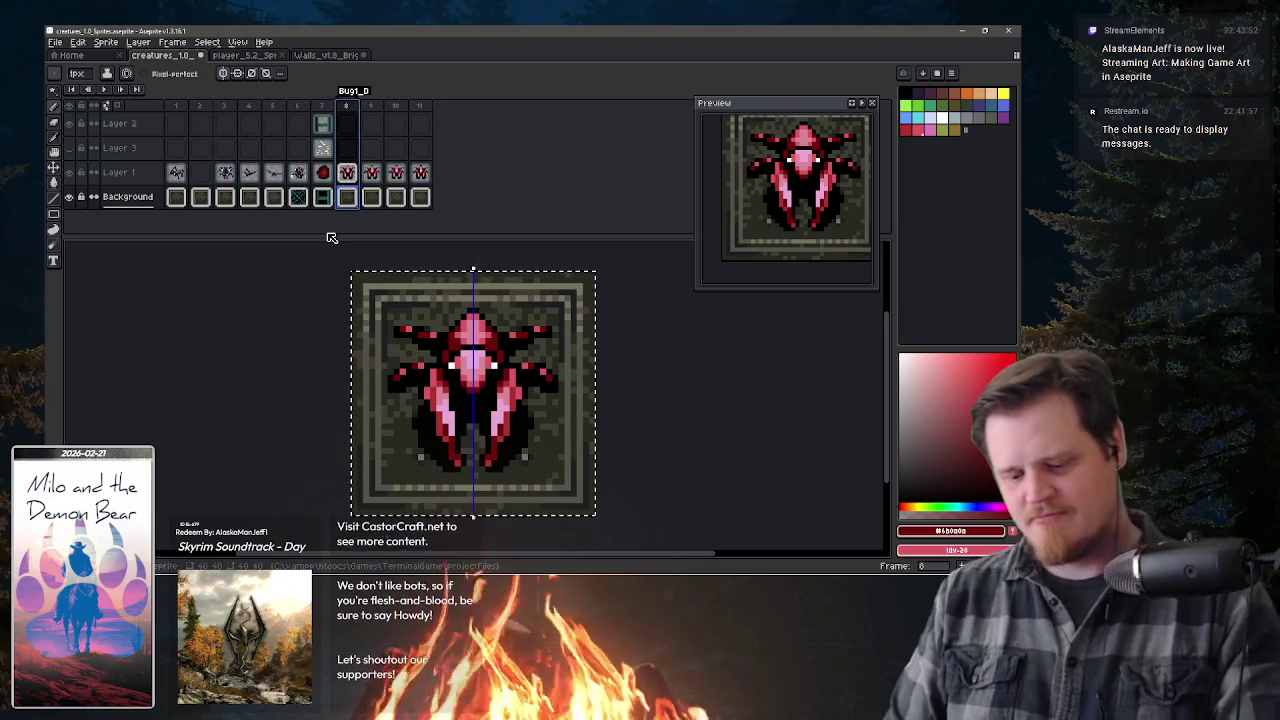
- Open frame 9's beetle, clear the selection, and eyedrop black as the drawing colour
click(375, 177)
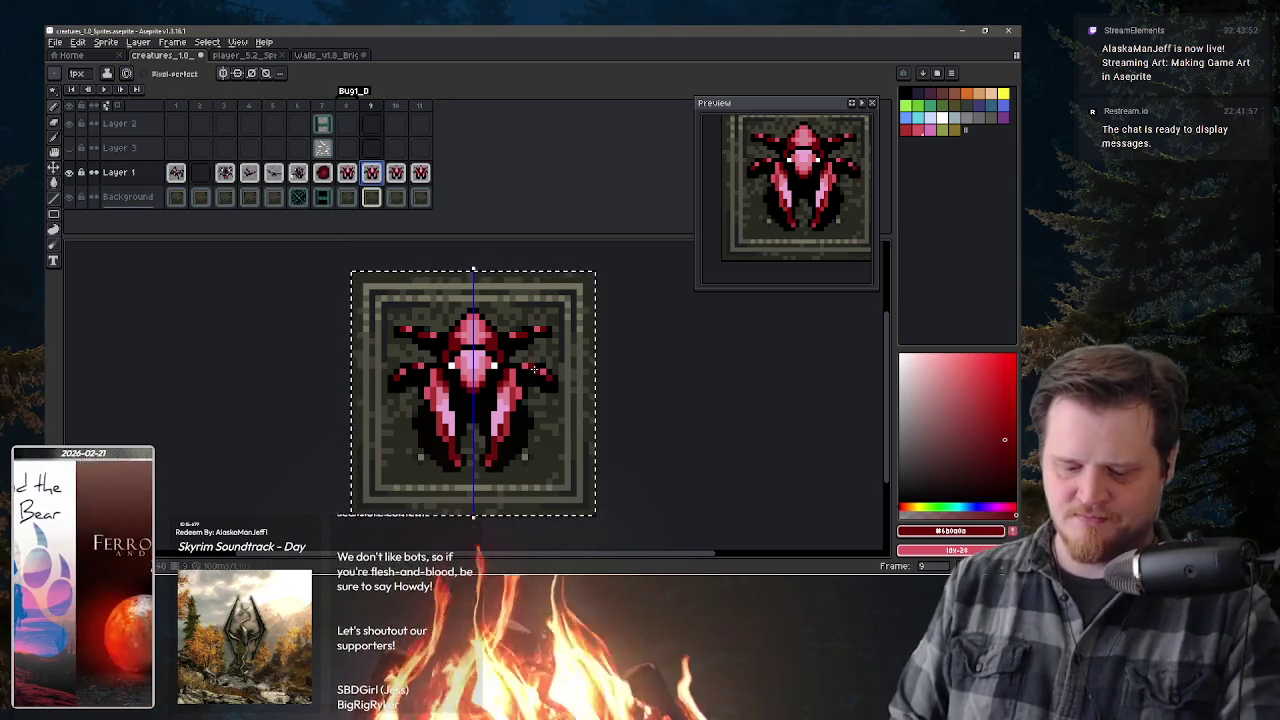
key(ctrl+d)
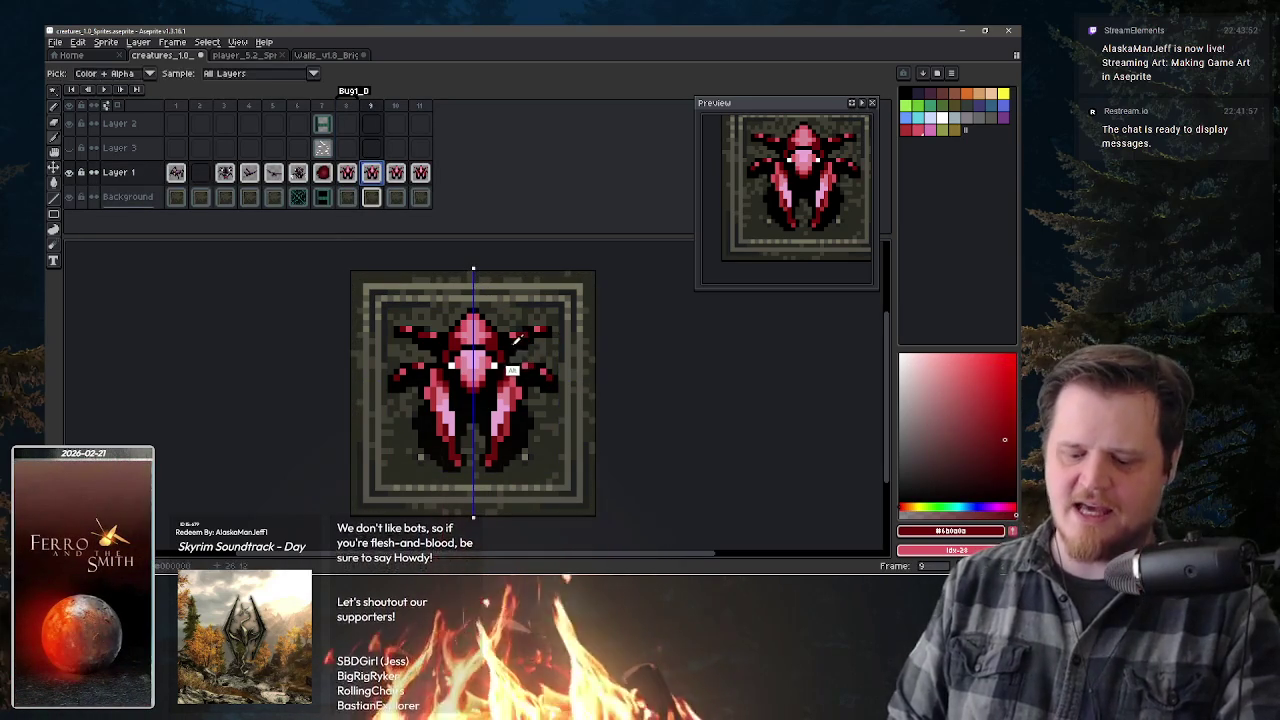
alt+click(533, 344)
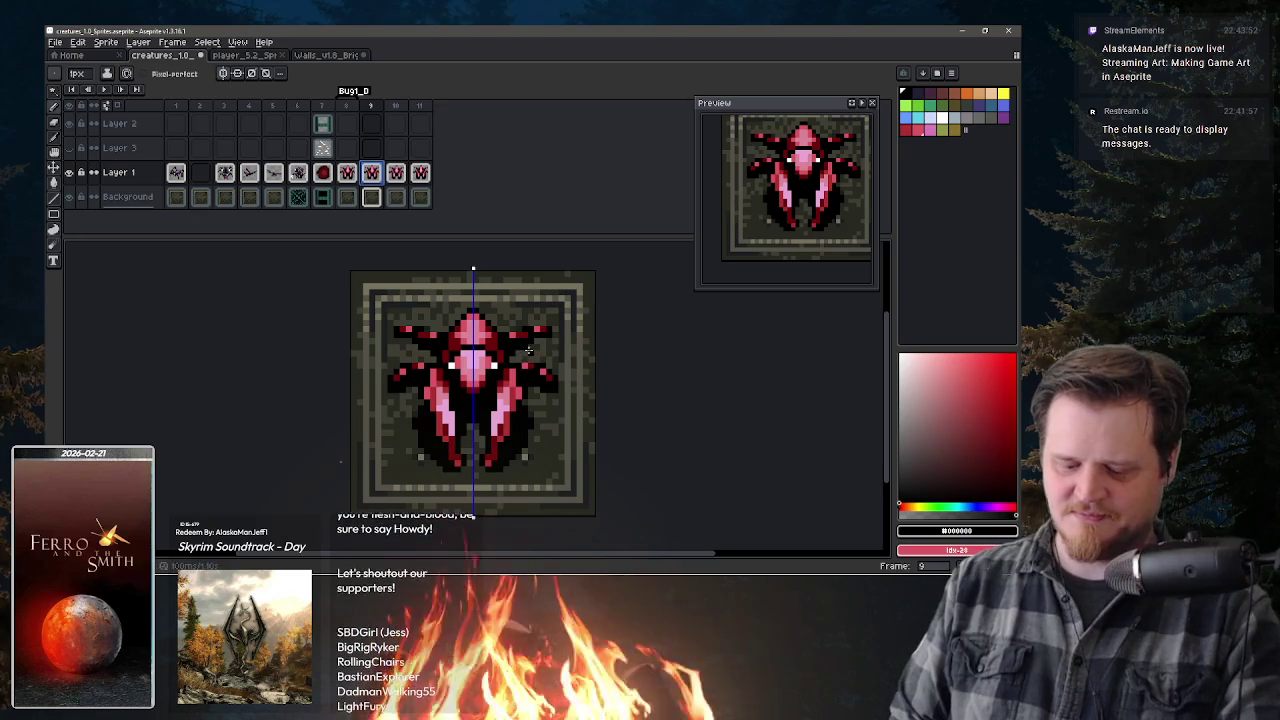
key(v)
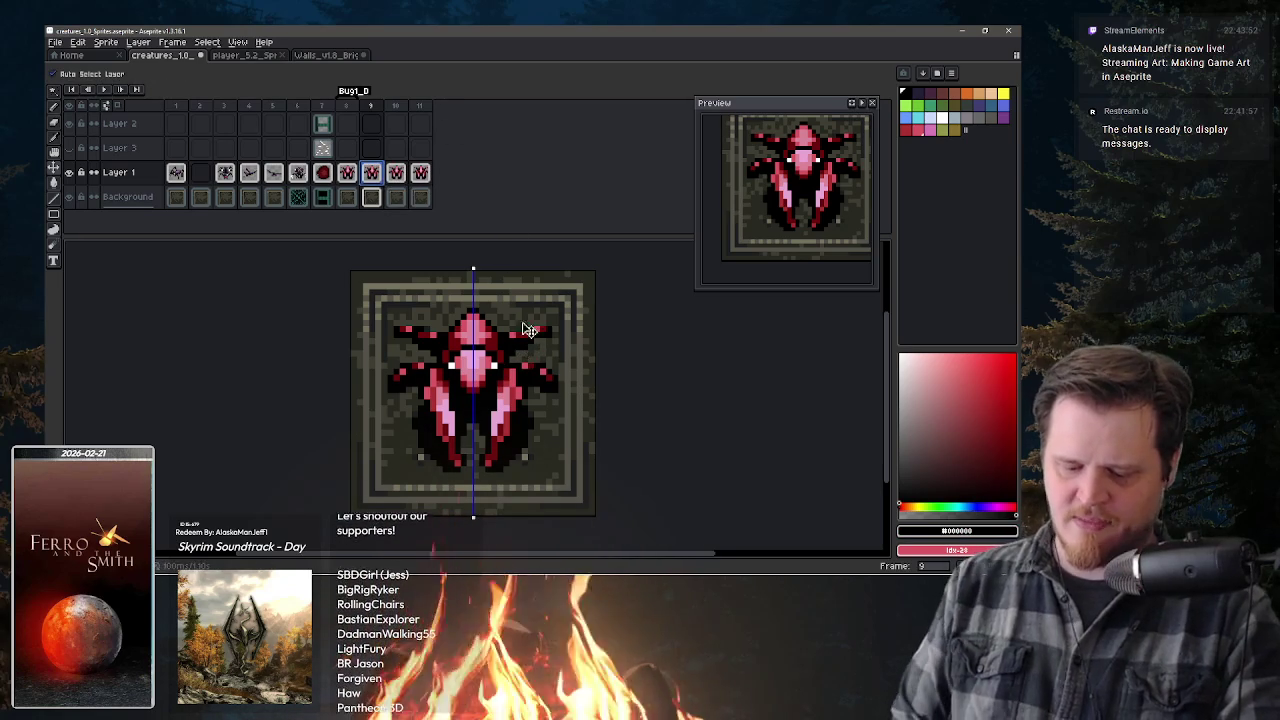
key(b)
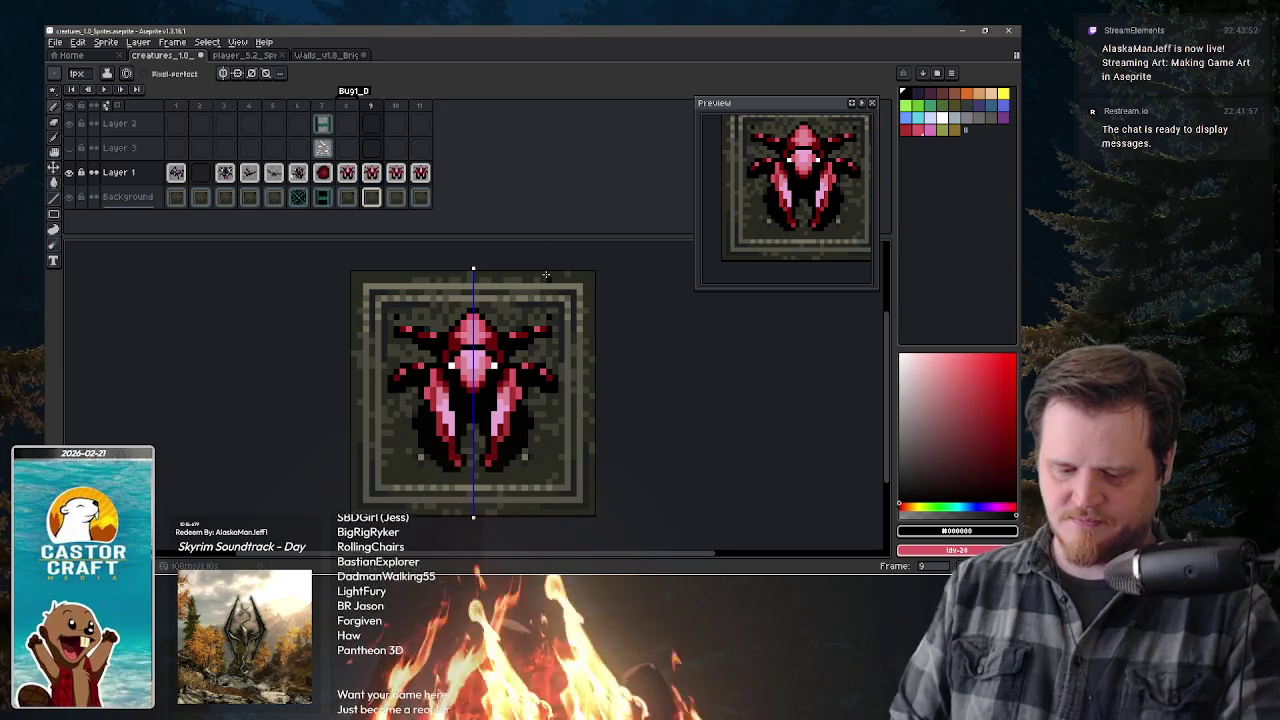
key(v)
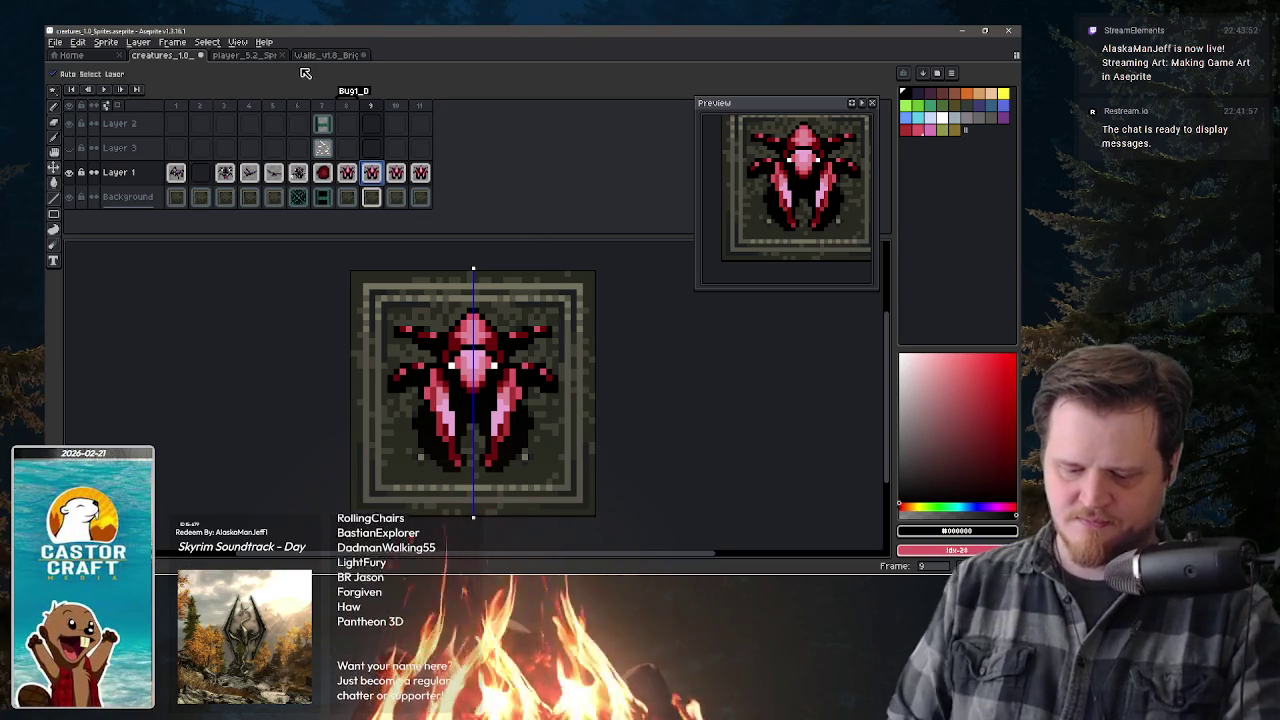
key(b)
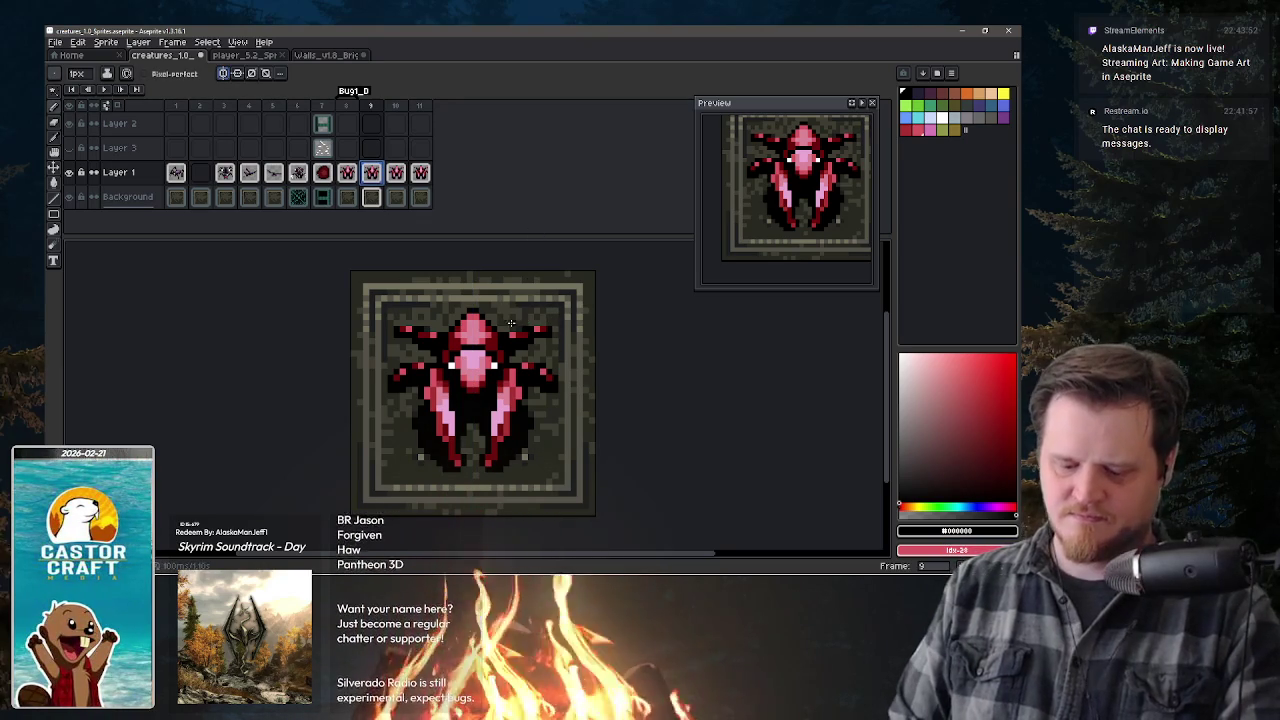
key(e)
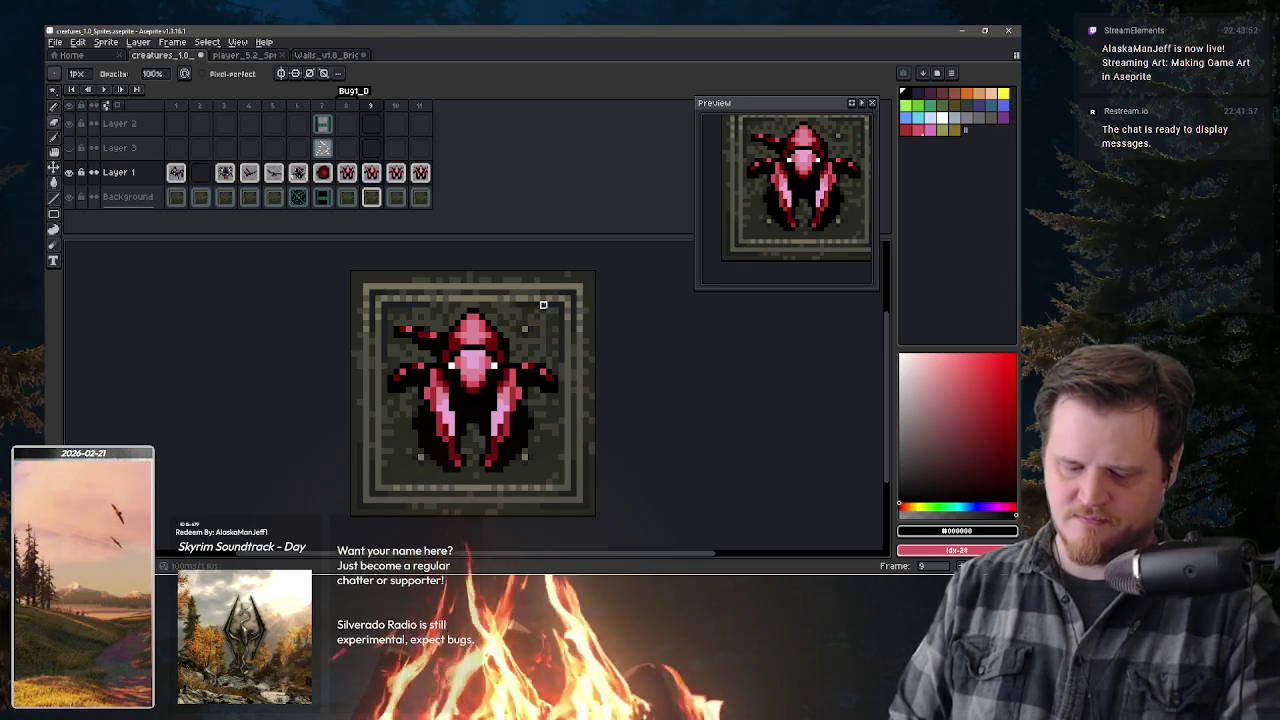
- Draw a black diagonal extending the upper-right antenna, then undo it
key(b)
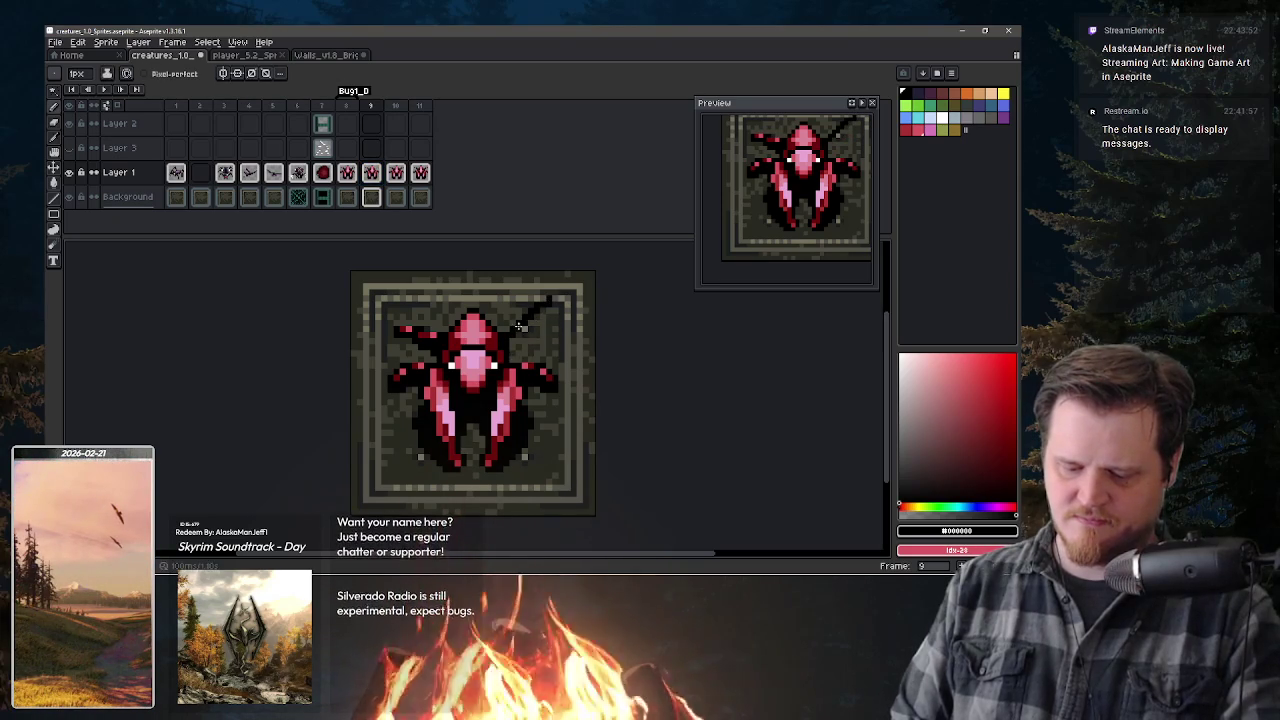
key(e)
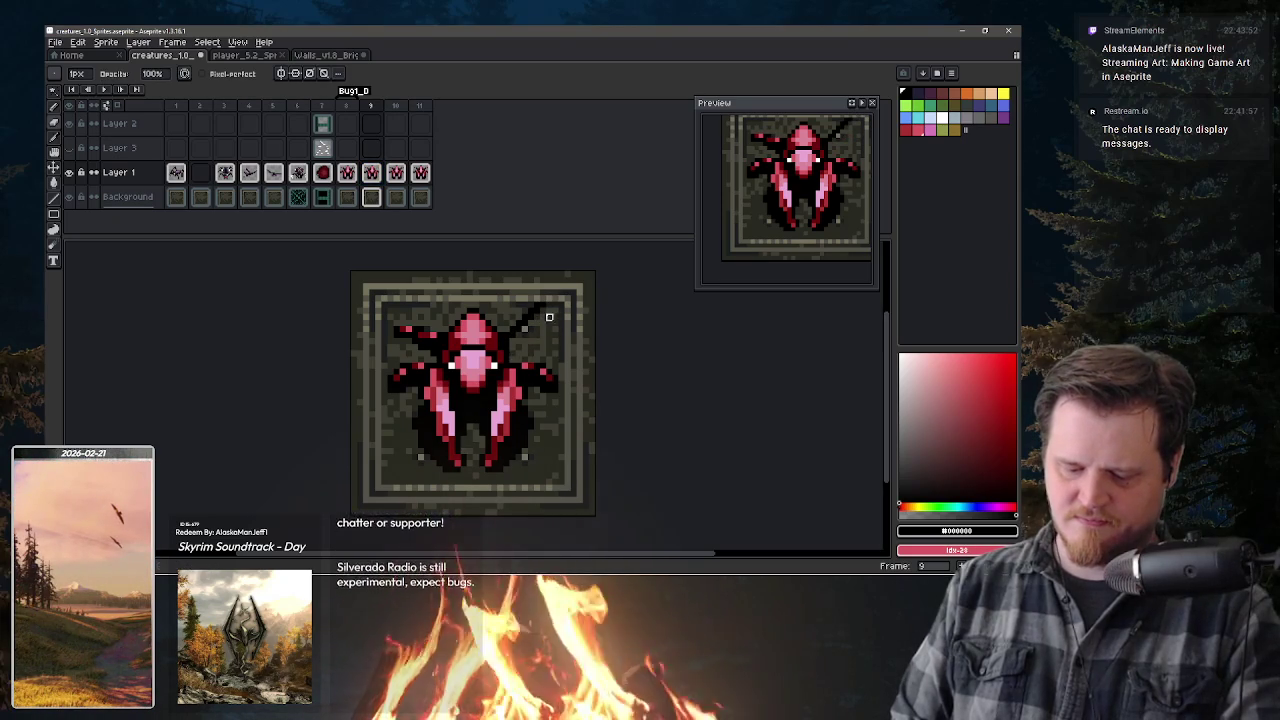
key(b)
drag(538, 300, 544, 296)
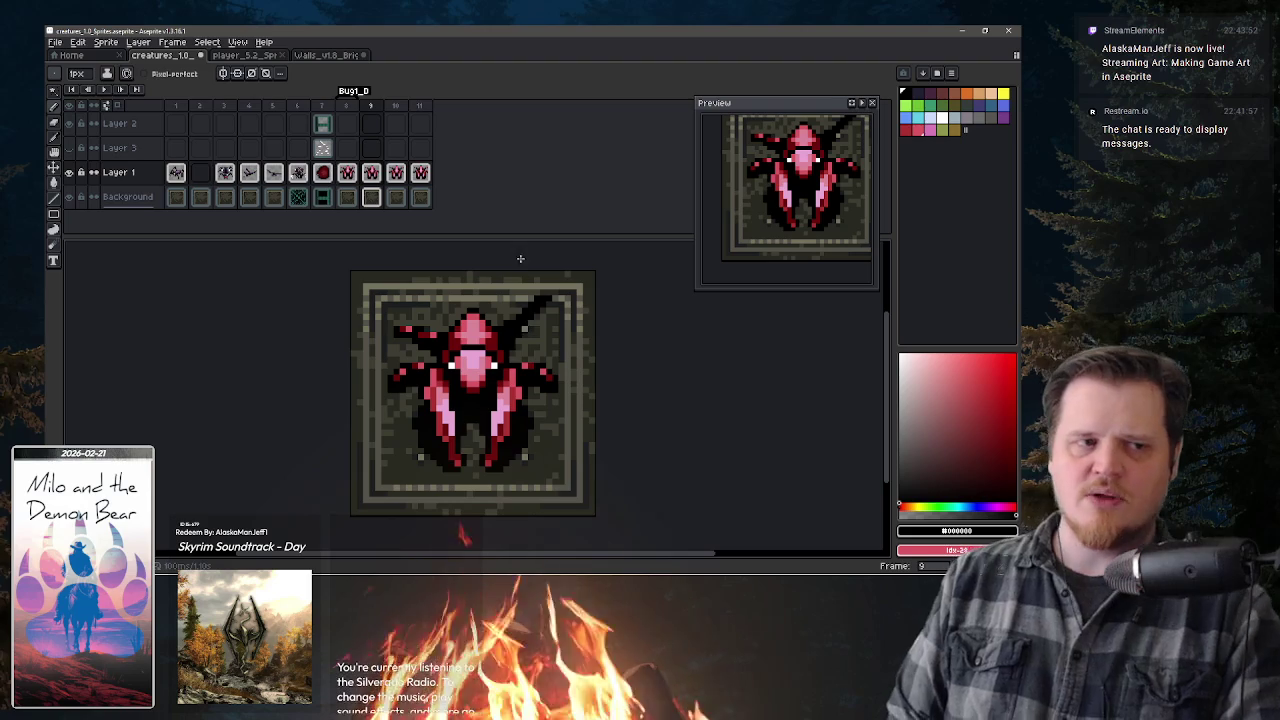
key(ctrl+z)
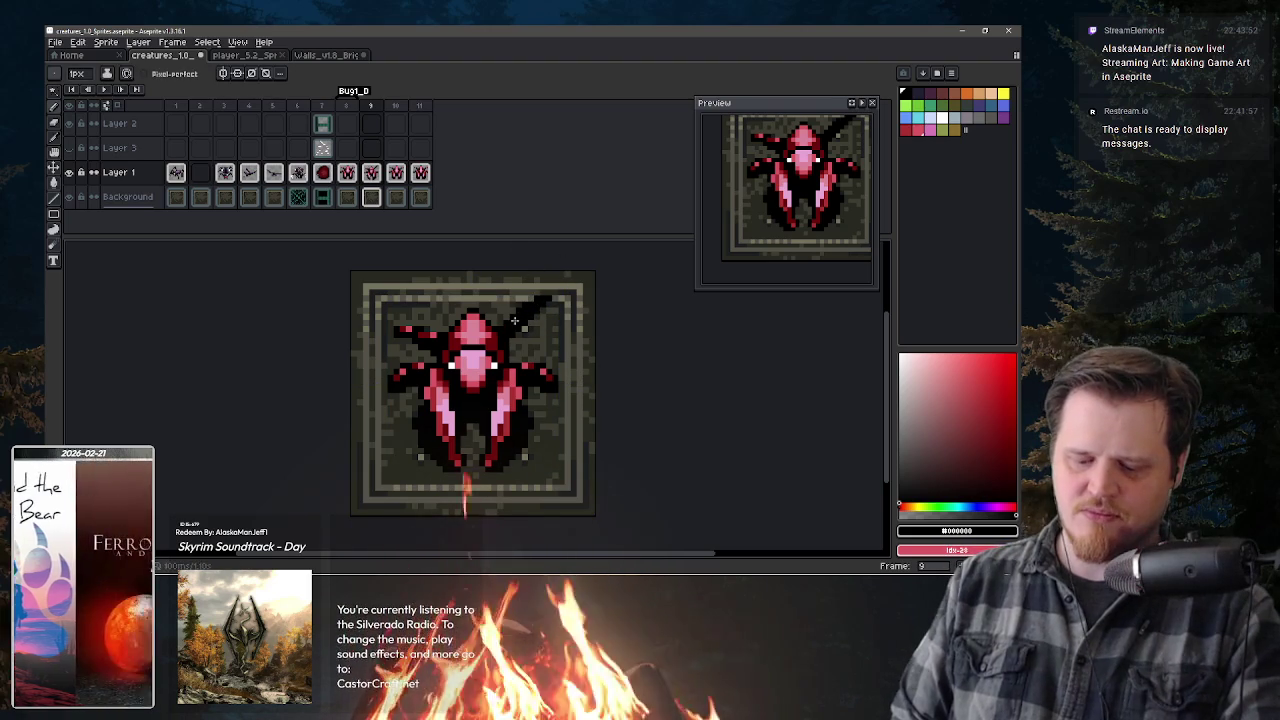
- Pick dark red and stroke it along the upper-right antenna toward the tile corner
key(e)
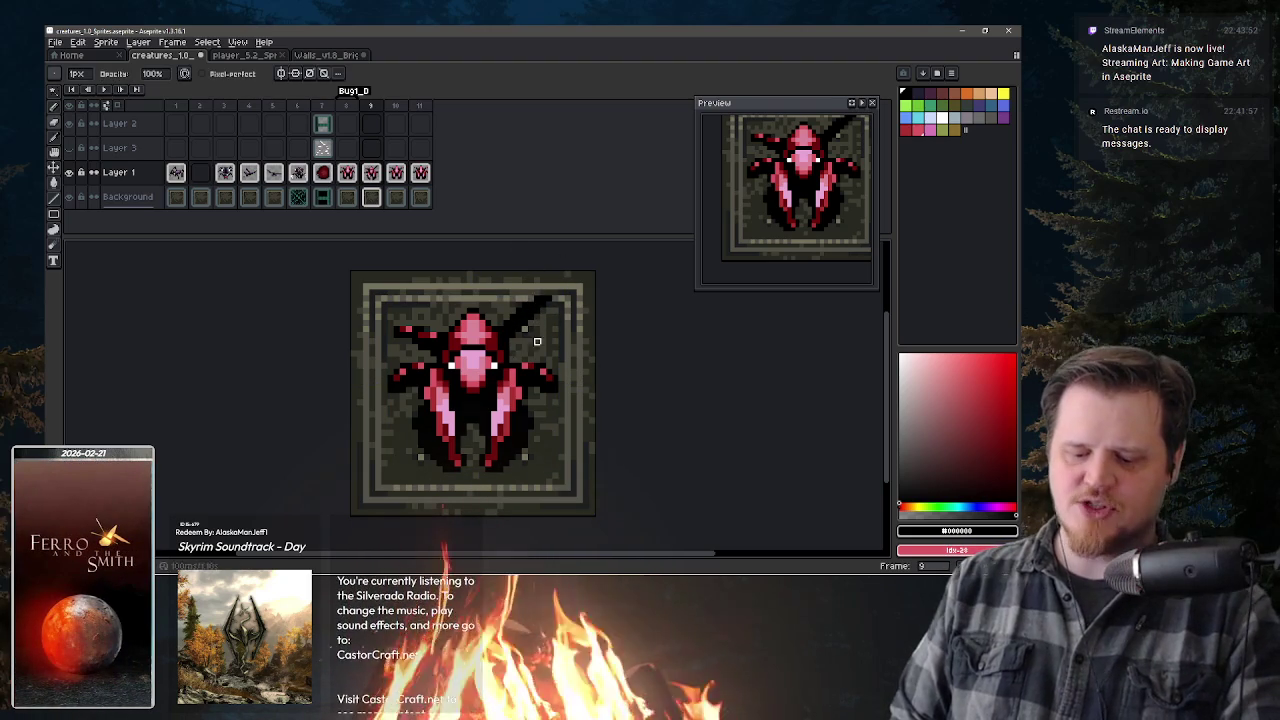
key(b)
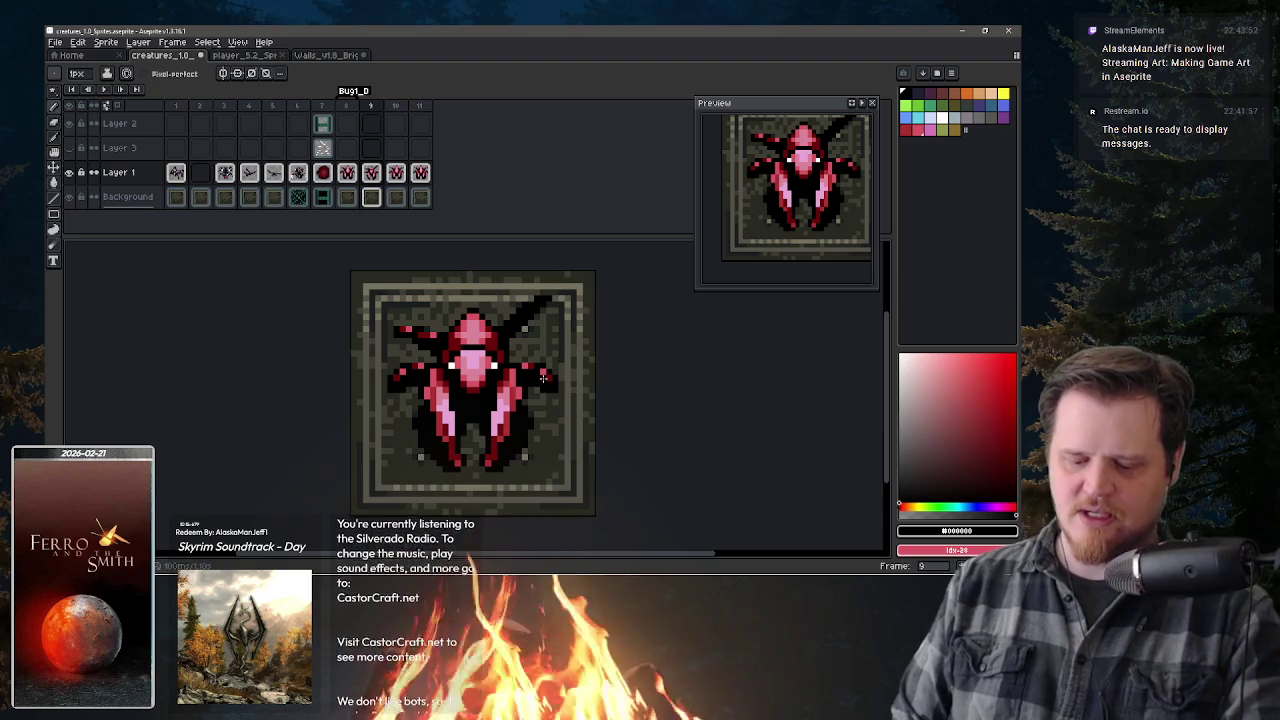
alt+click(548, 404)
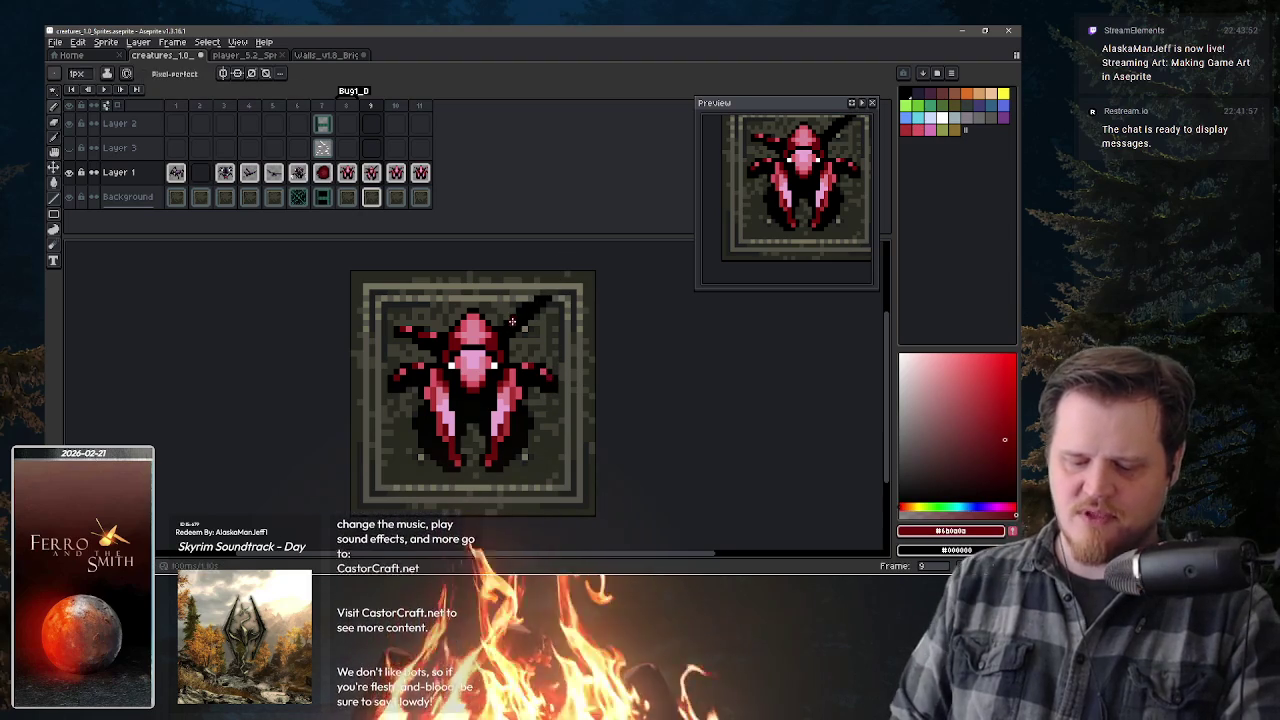
drag(507, 325, 536, 299)
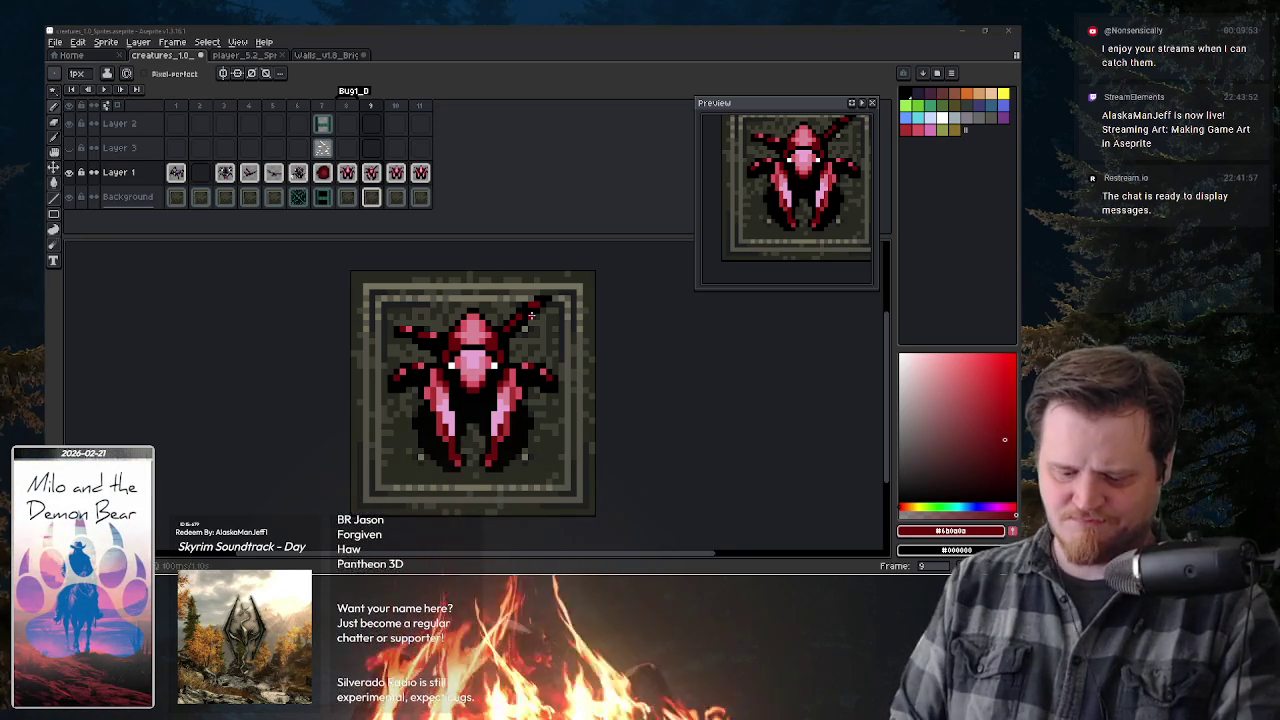
- Sample the antenna's black, dark red and pink #d95763, then undo the last antenna stroke
alt+click(538, 304)
alt+click(537, 299)
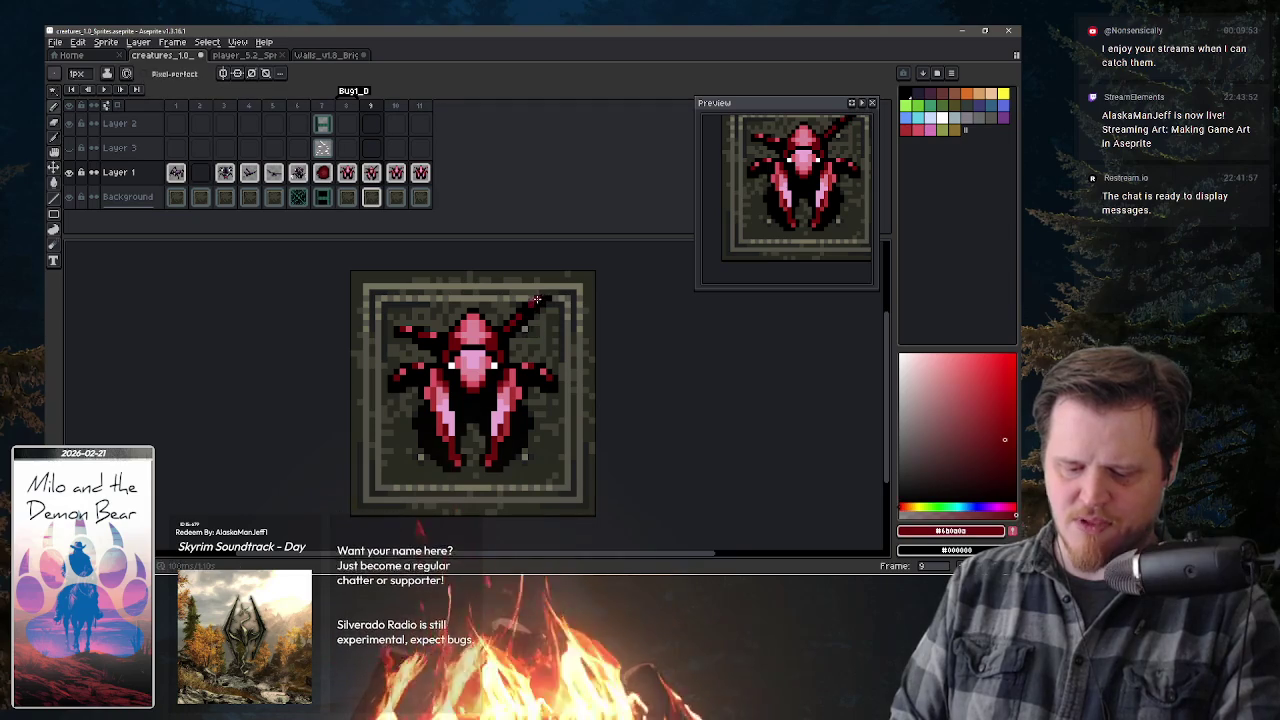
alt+click(517, 317)
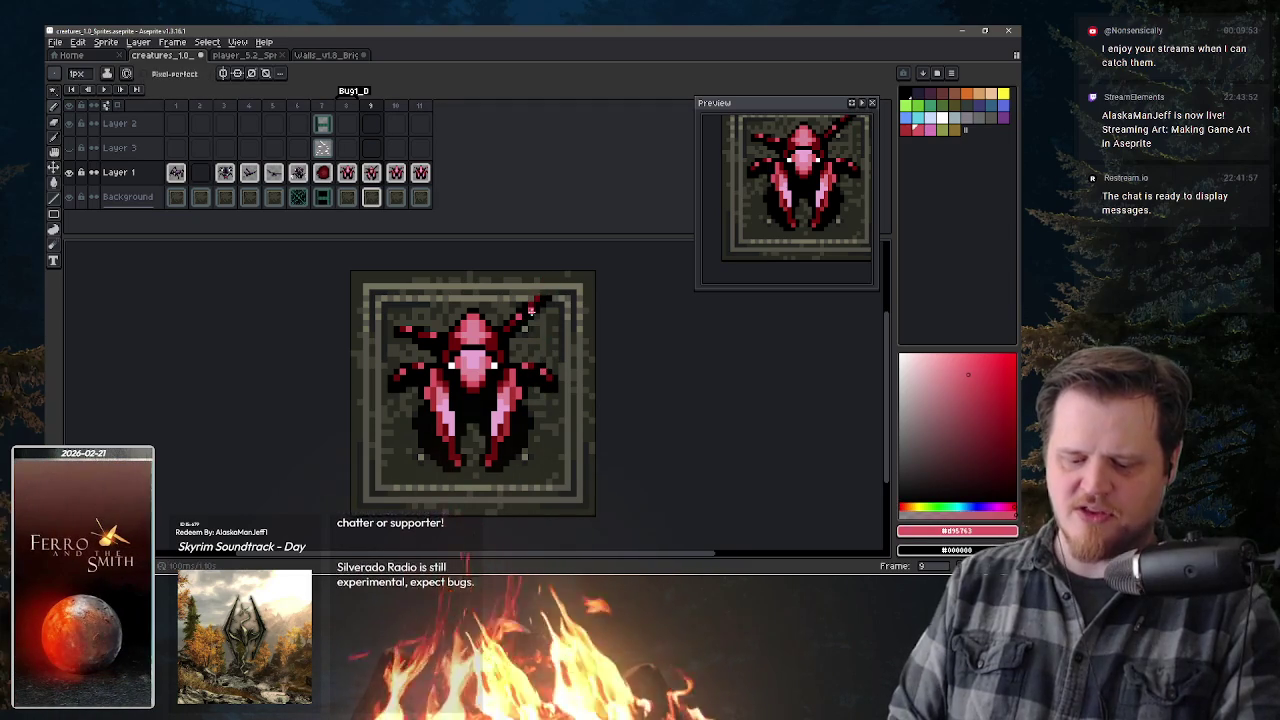
key(ctrl+z)
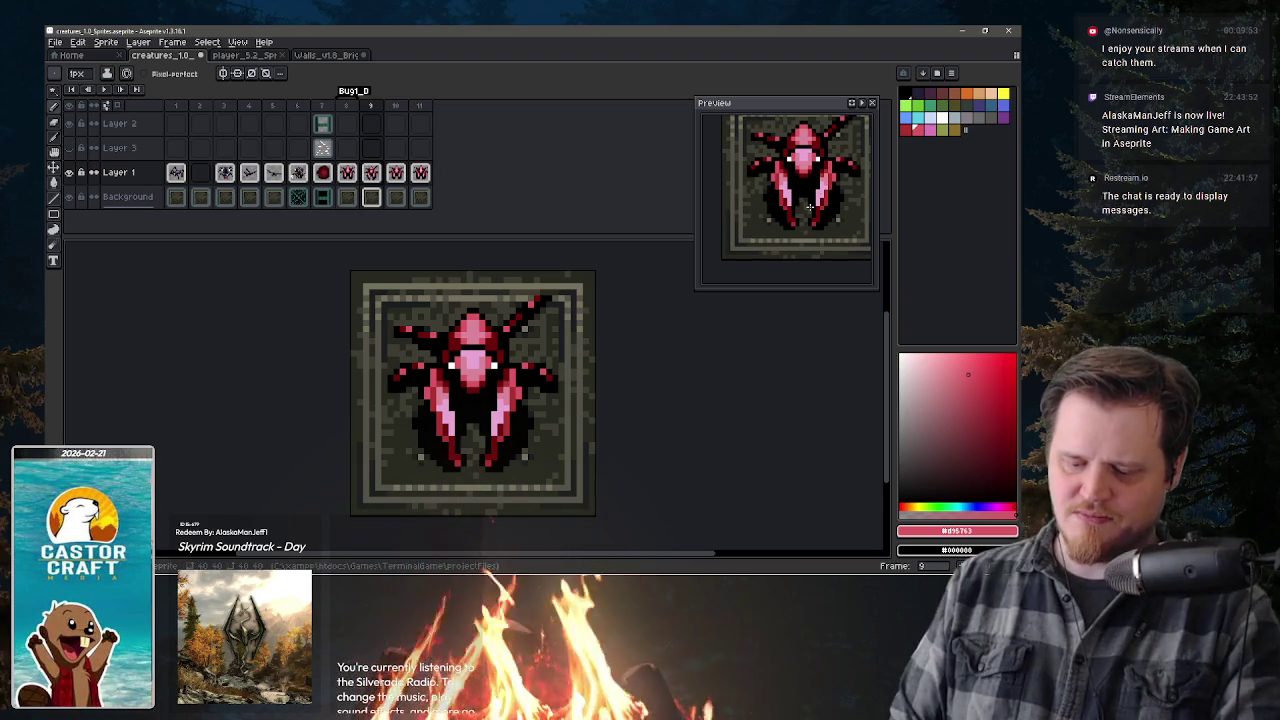
- Set black as the drawing colour and touch up pixels along the left legs
scroll(805, 210, down, 1)
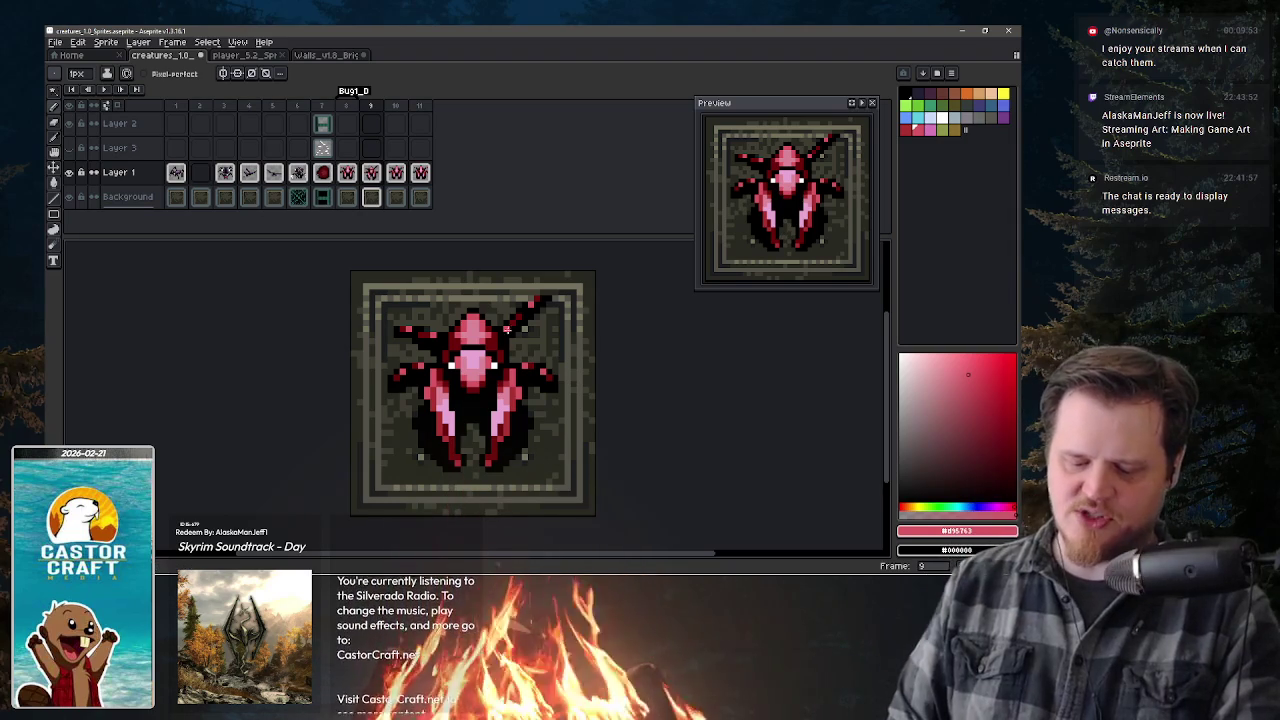
alt+click(515, 336)
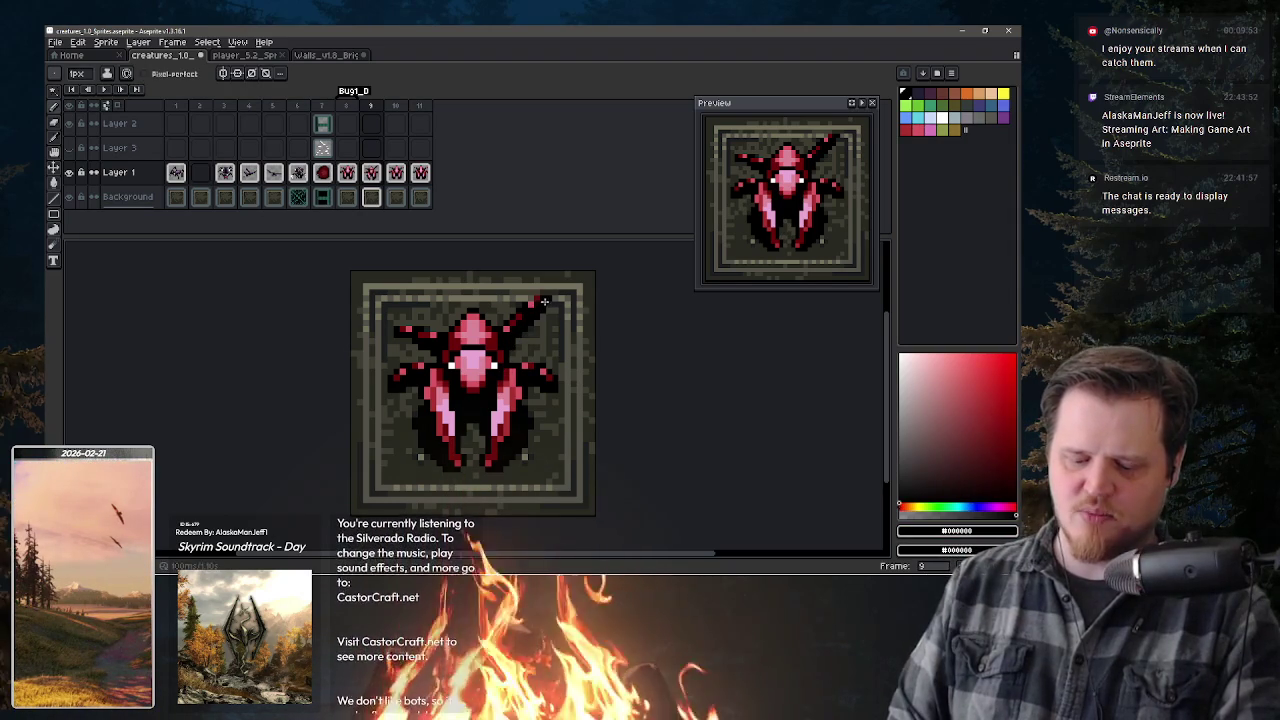
key(b)
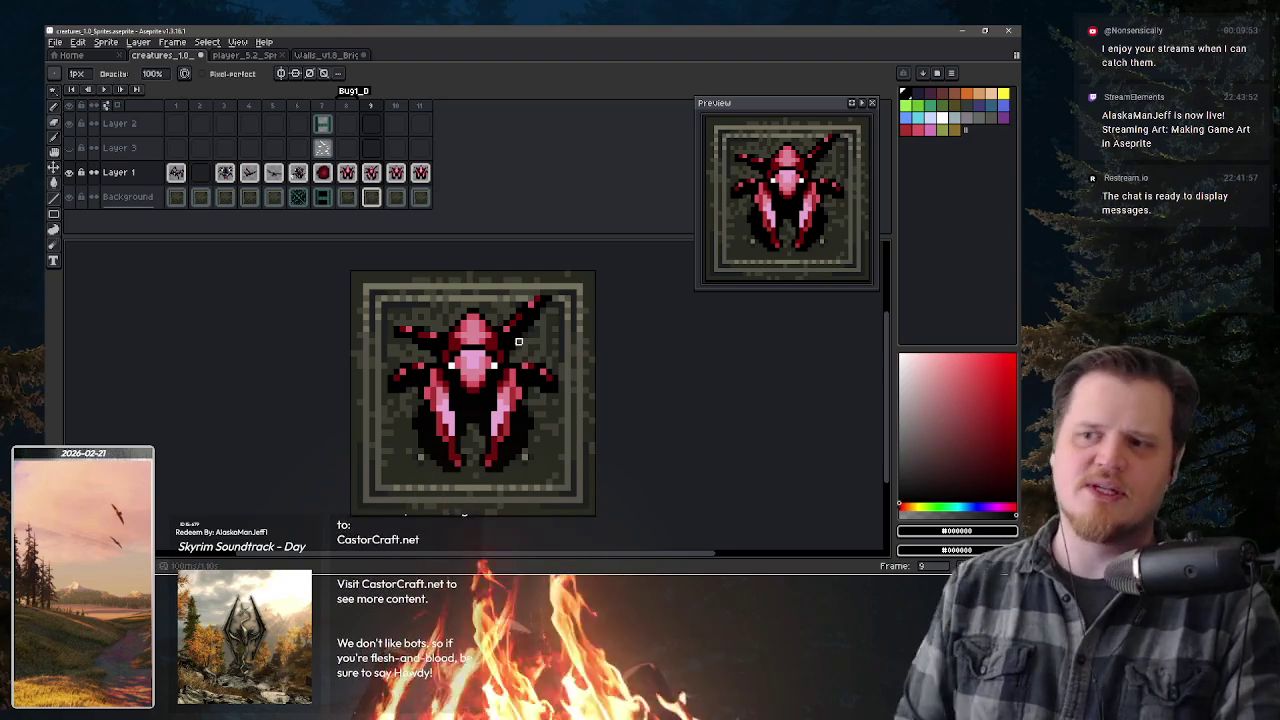
key(e)
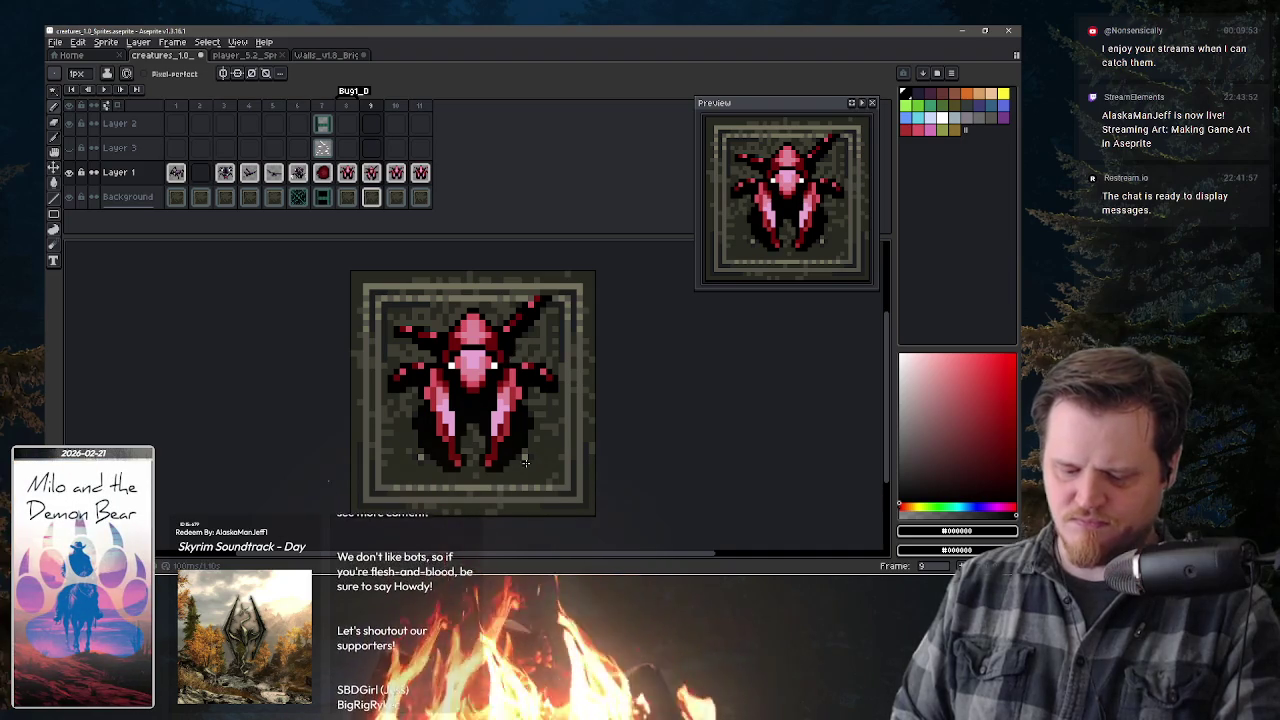
key(b)
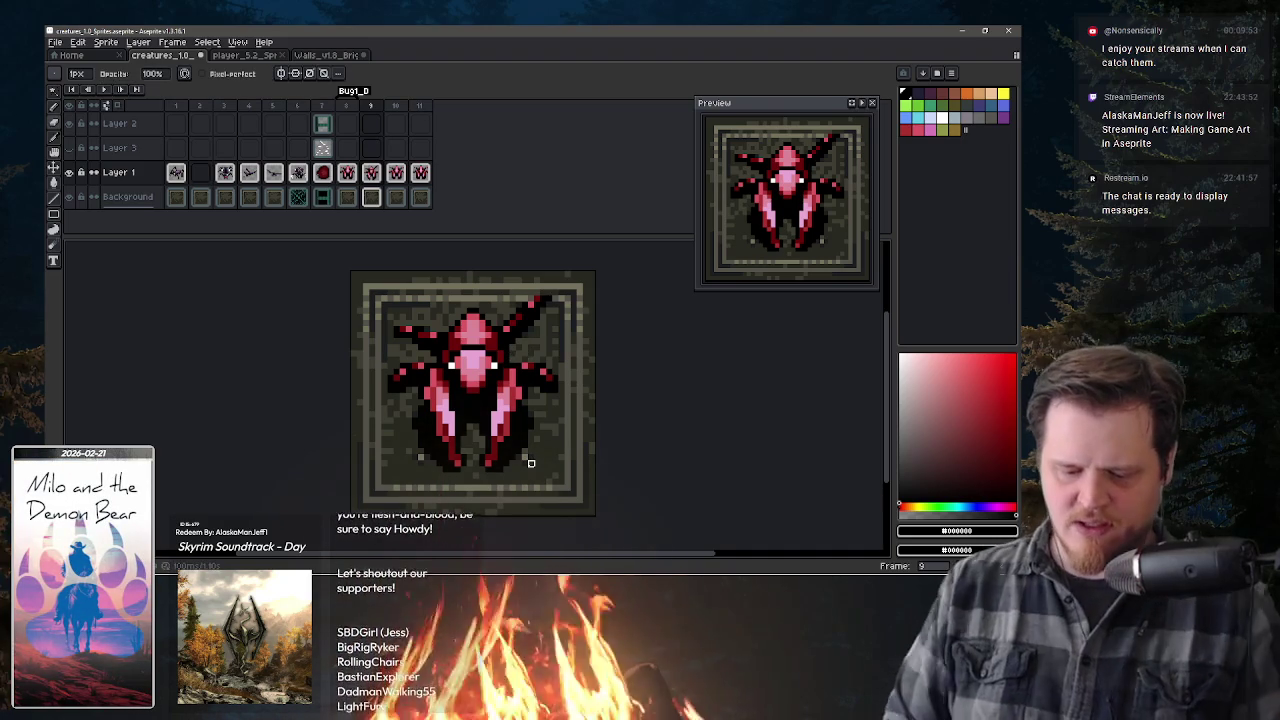
- Flip between frames 8 and 9 to compare the bug, ending on frame 9
key(comma)
key(period)
key(comma)
key(period)
key(comma)
key(period)
key(comma)
key(period)
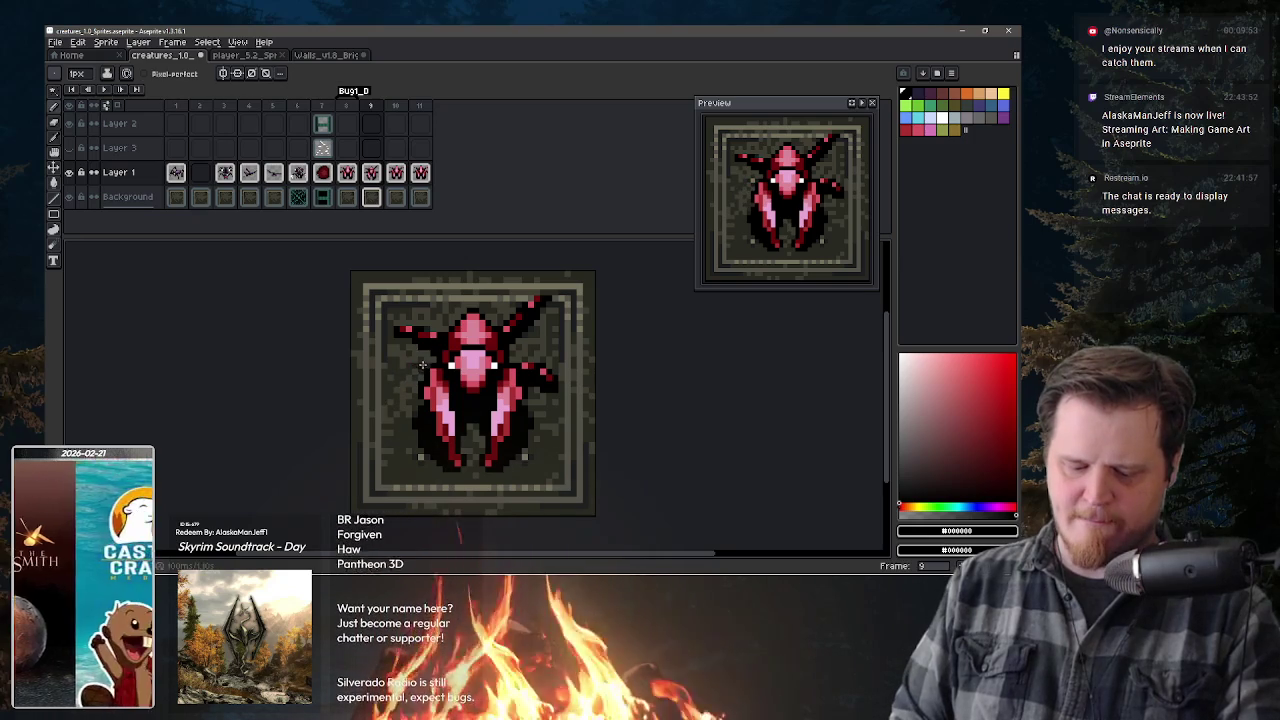
- Sample the bug's dark red, pink #d95763 and black, returning to the Pencil
key(shift)
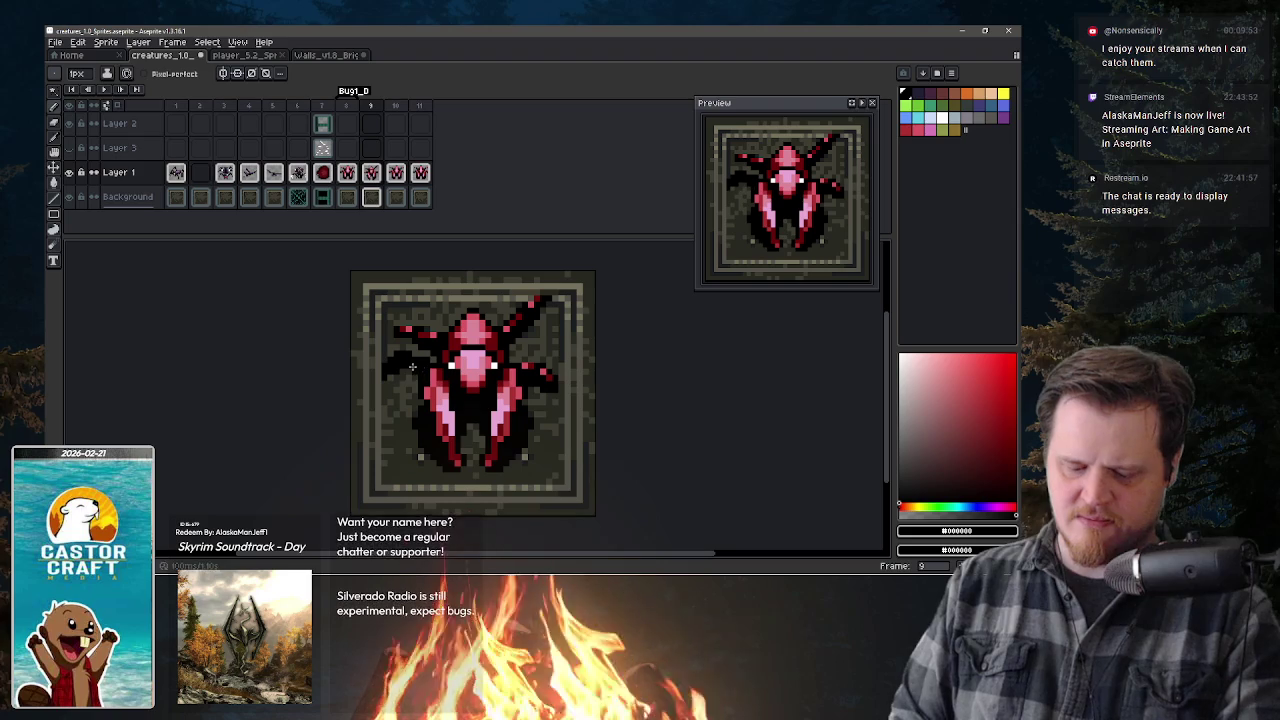
alt+click(419, 358)
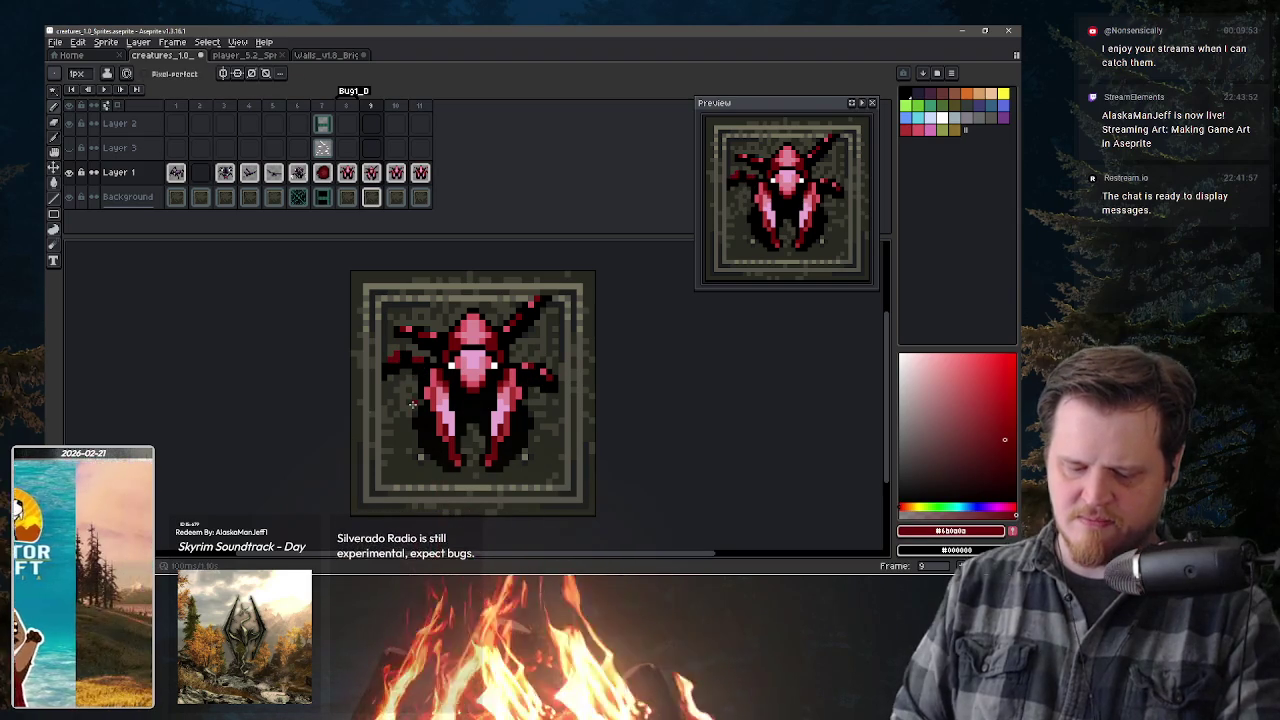
alt+click(407, 331)
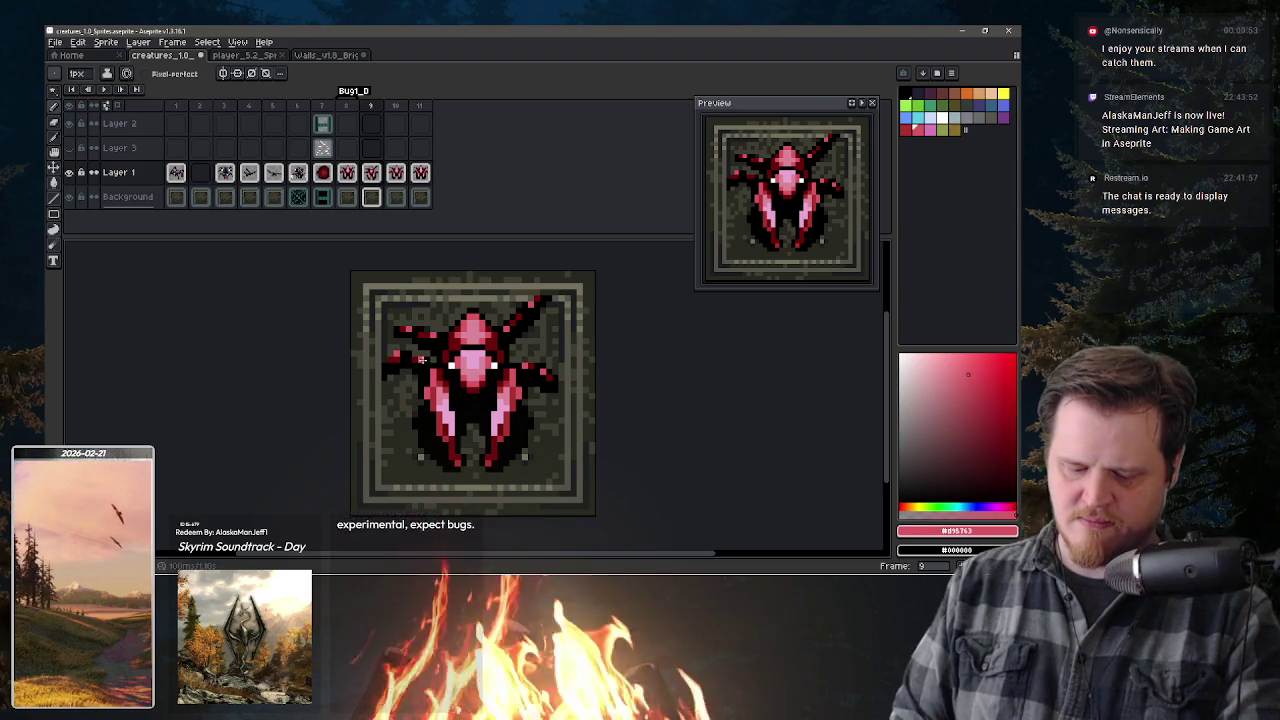
alt+click(395, 387)
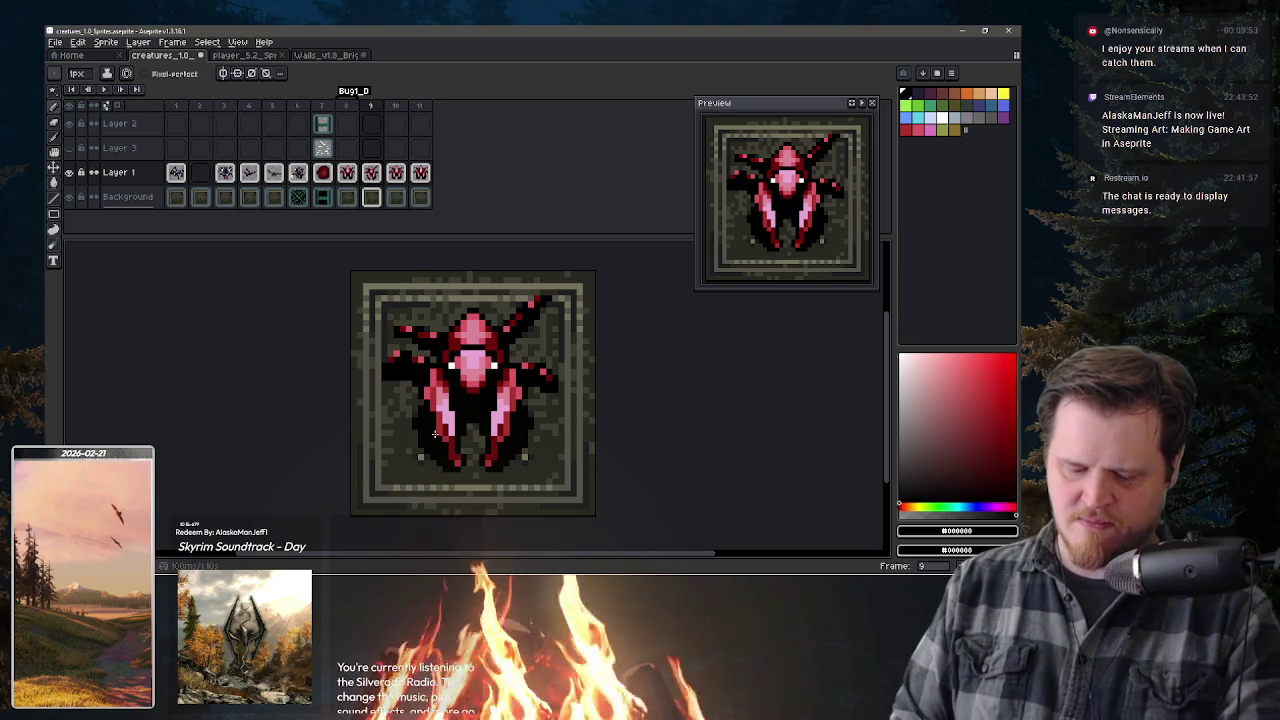
key(e)
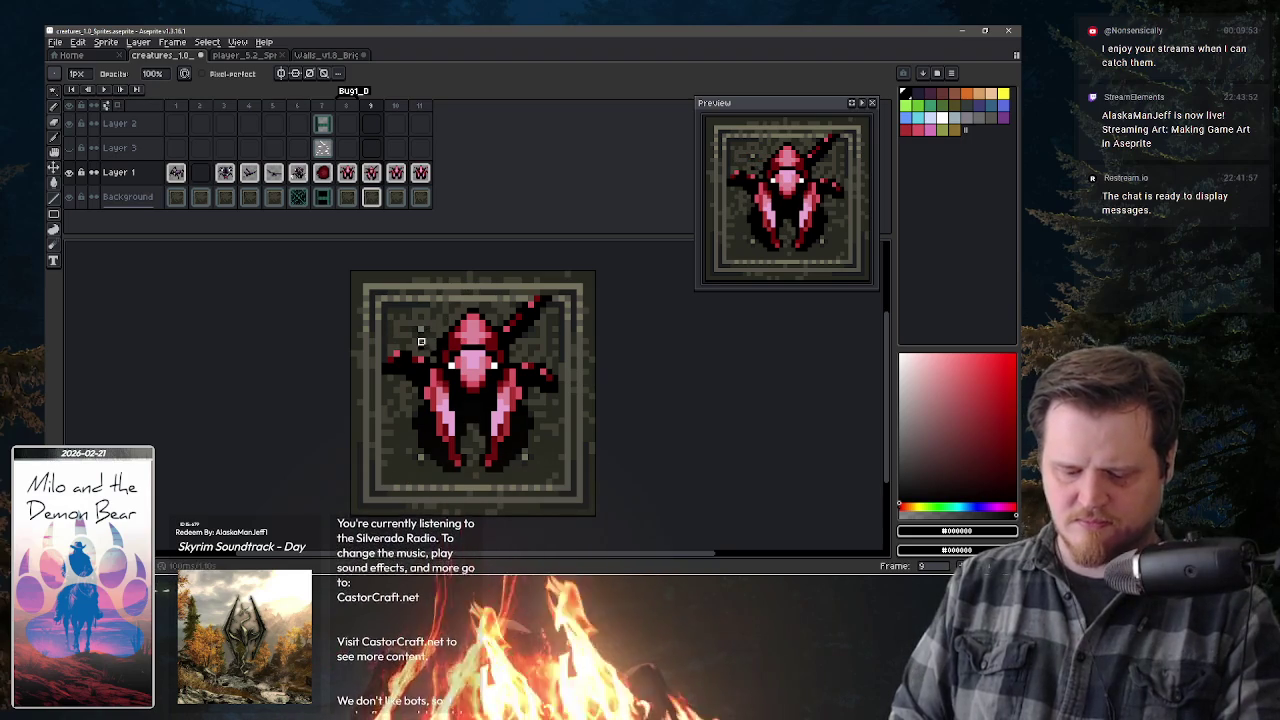
key(b)
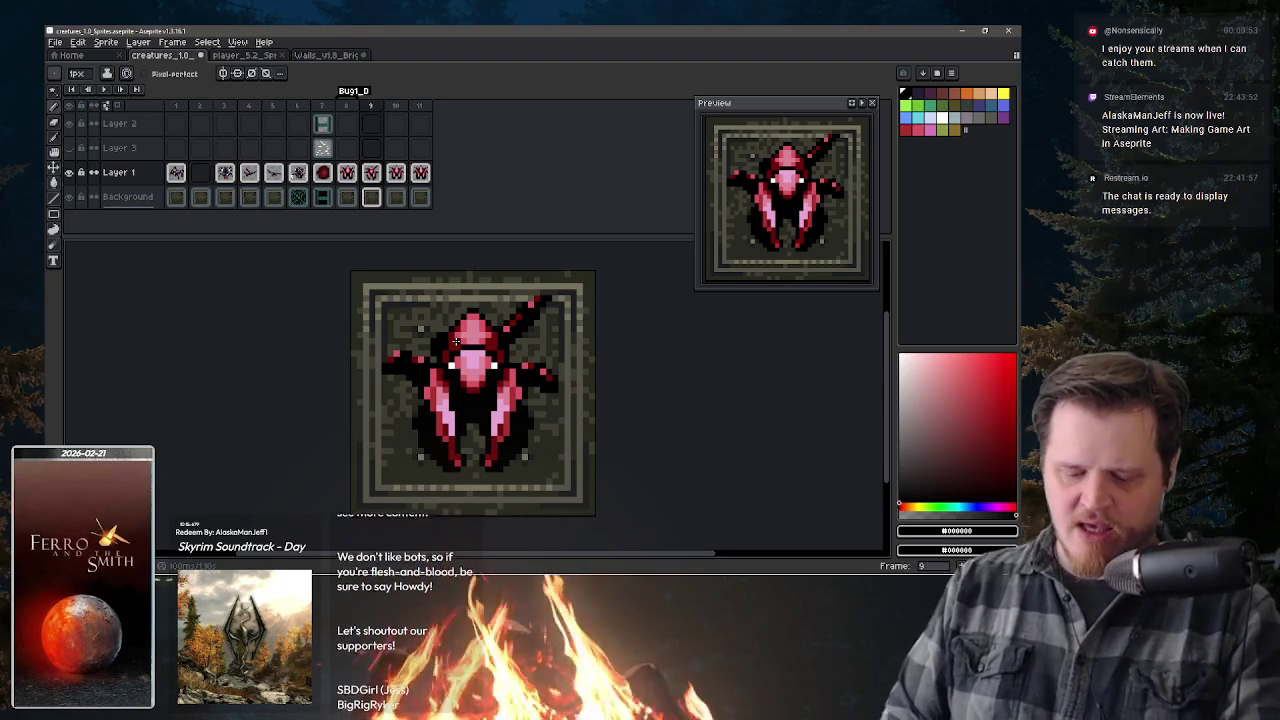
- Add black pixels along the upper-left leg, then re-sample pink, dark red and outline black
drag(397, 342, 422, 342)
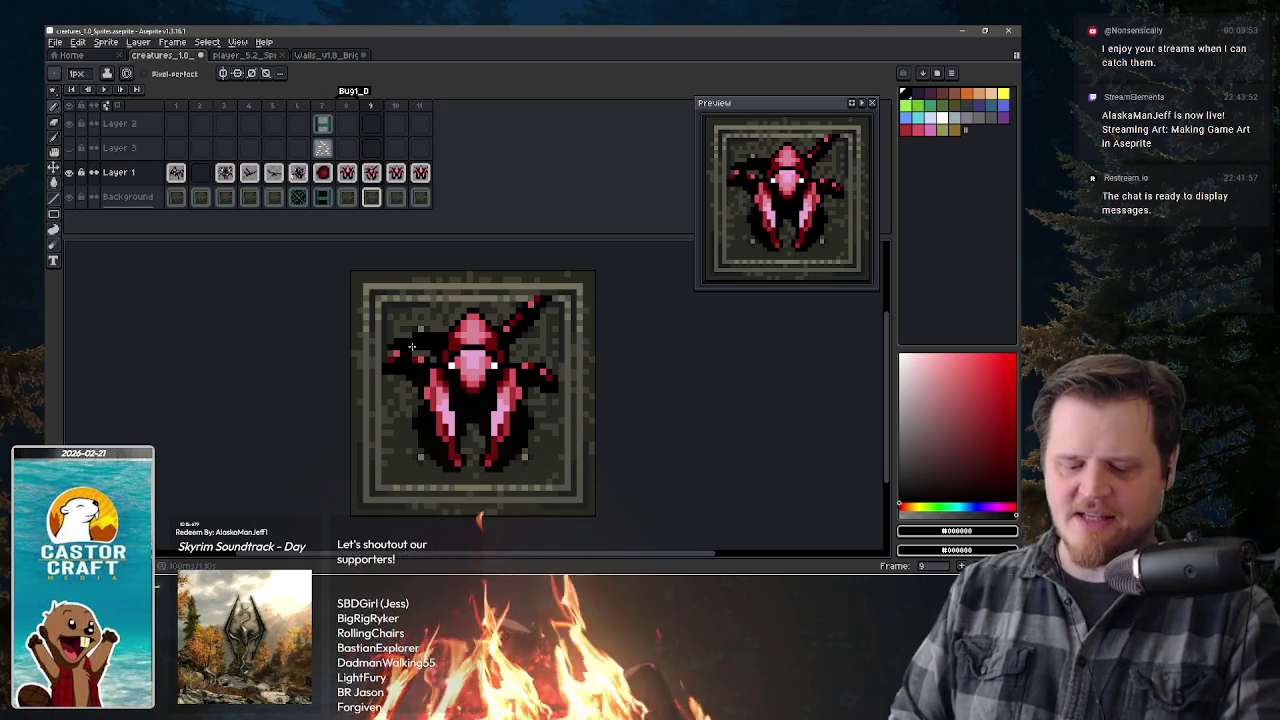
alt+click(402, 355)
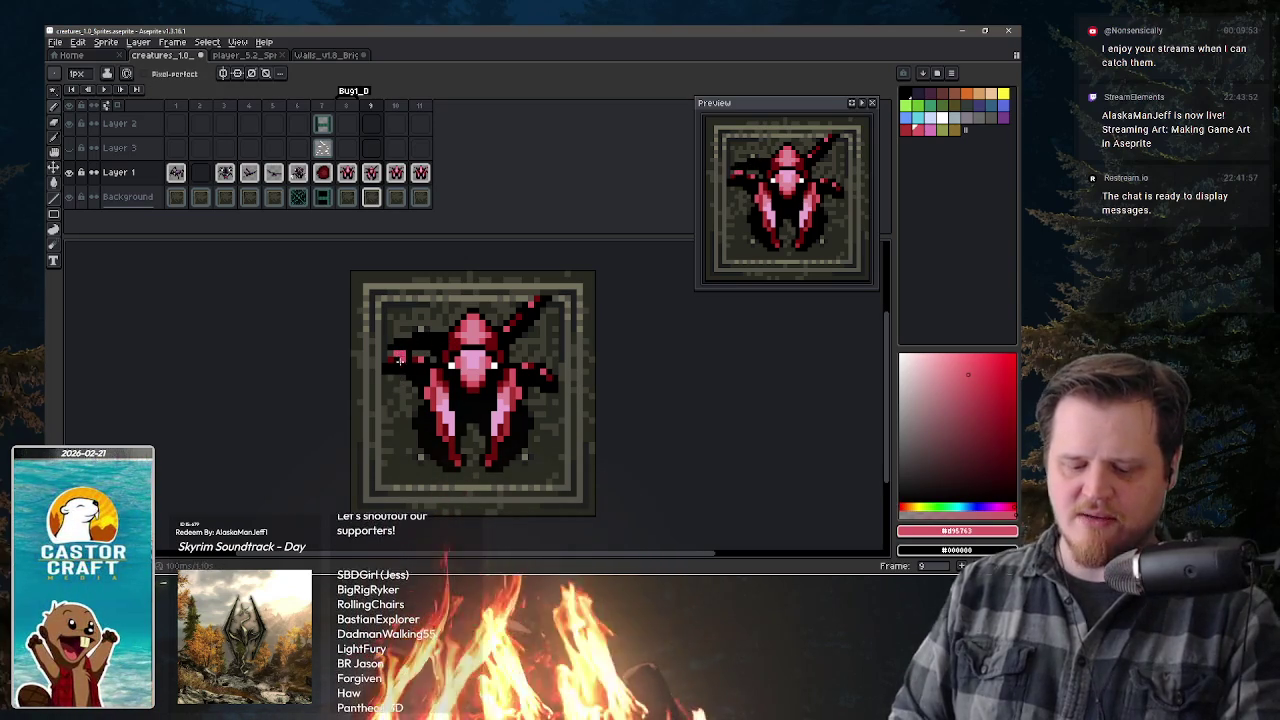
alt+click(397, 353)
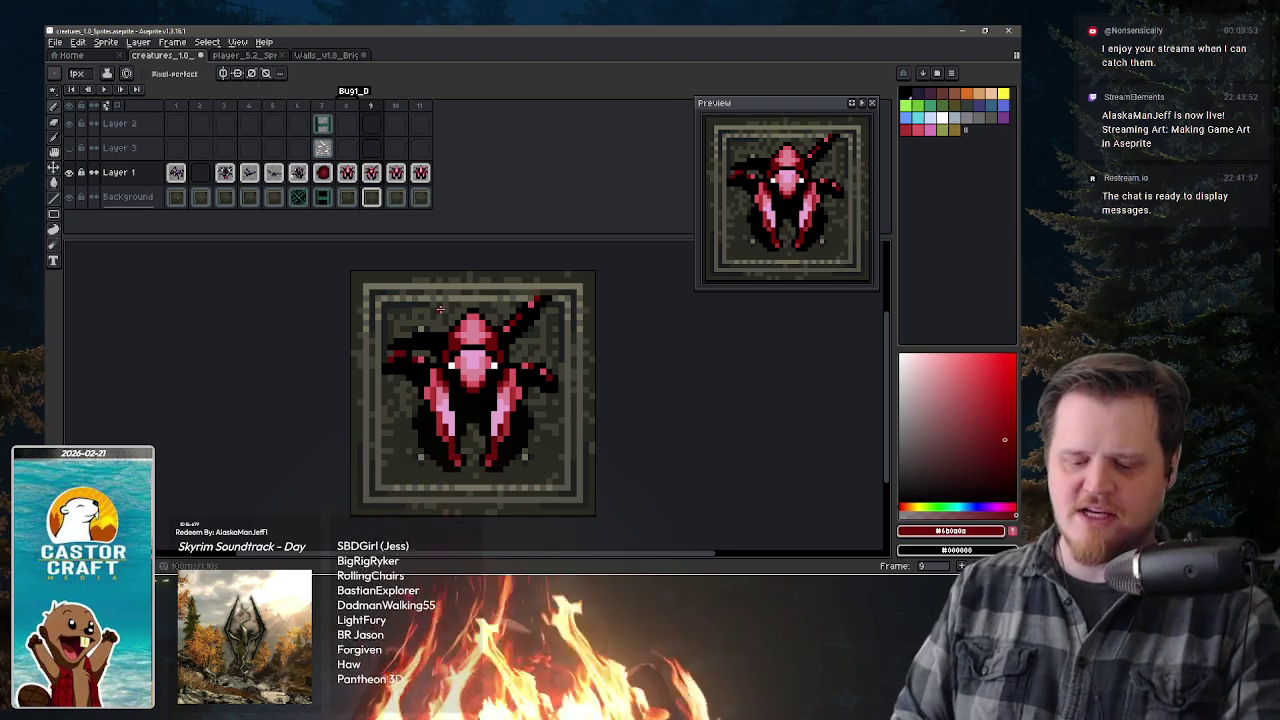
alt+click(416, 356)
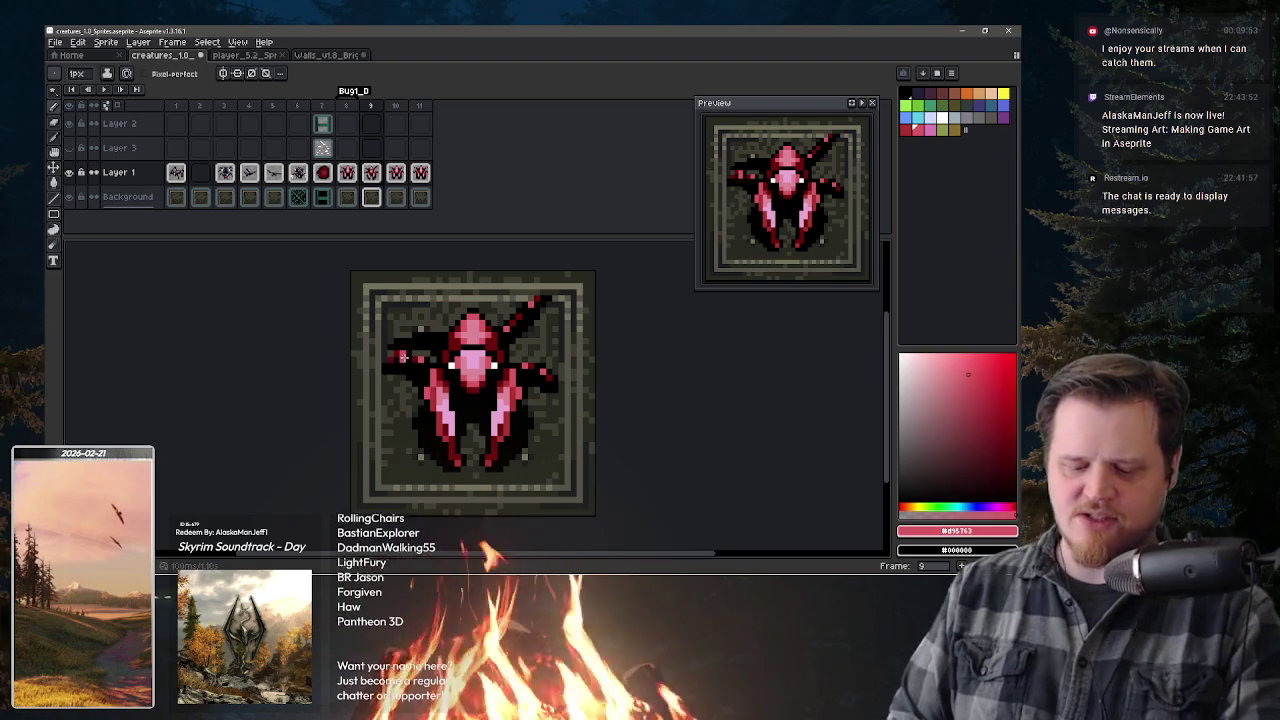
alt+click(395, 376)
alt+click(396, 354)
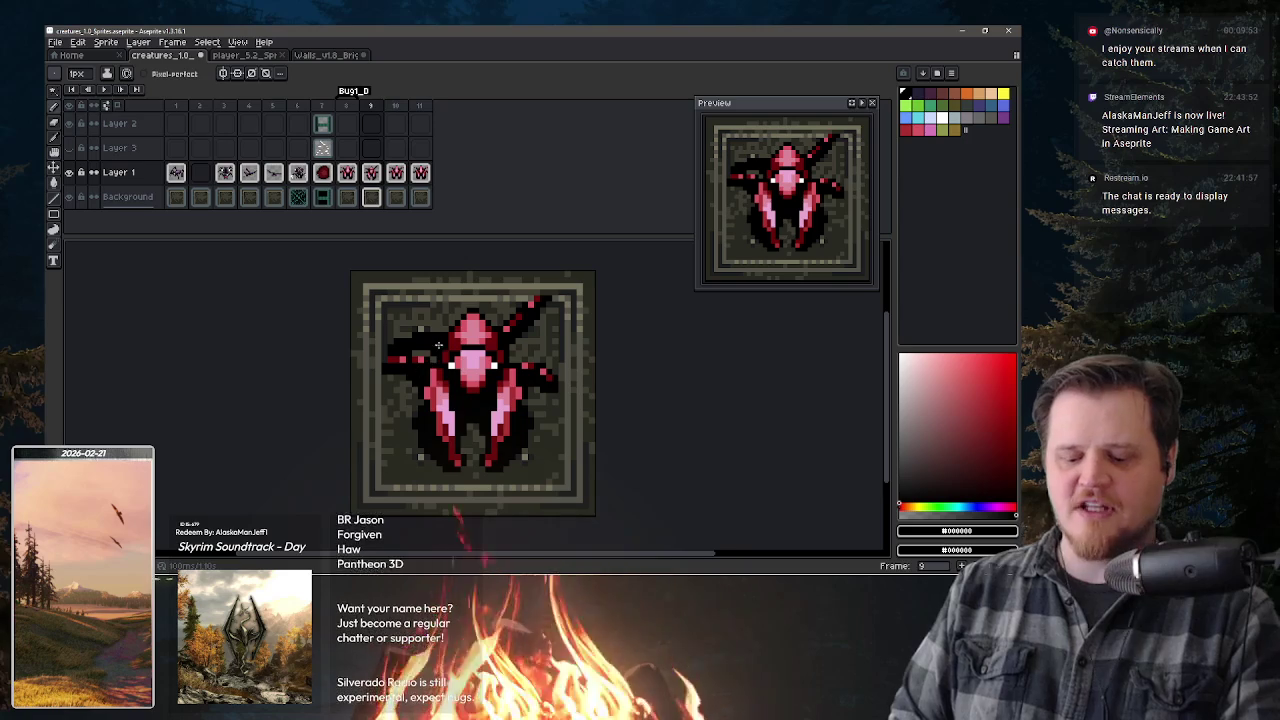
key(b)
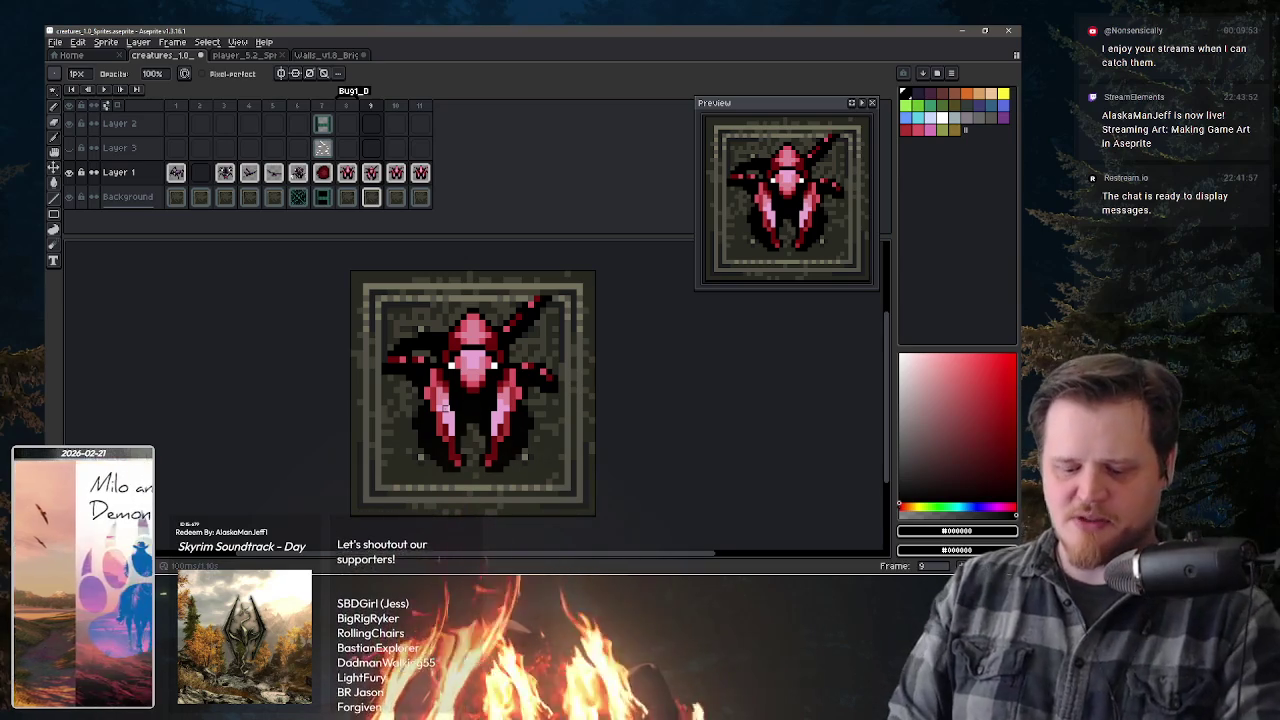
- Sample dark red and pink from the left leg, alternating Pencil and Eraser to rework it
alt+click(427, 335)
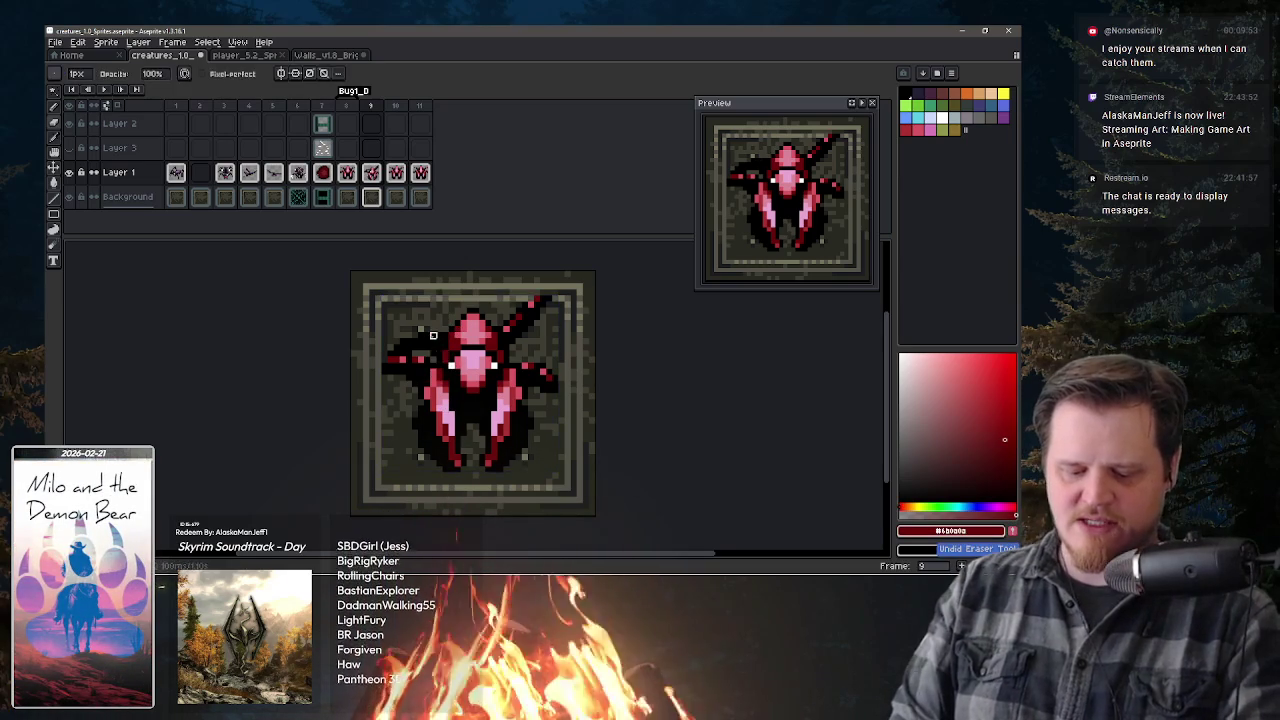
key(b)
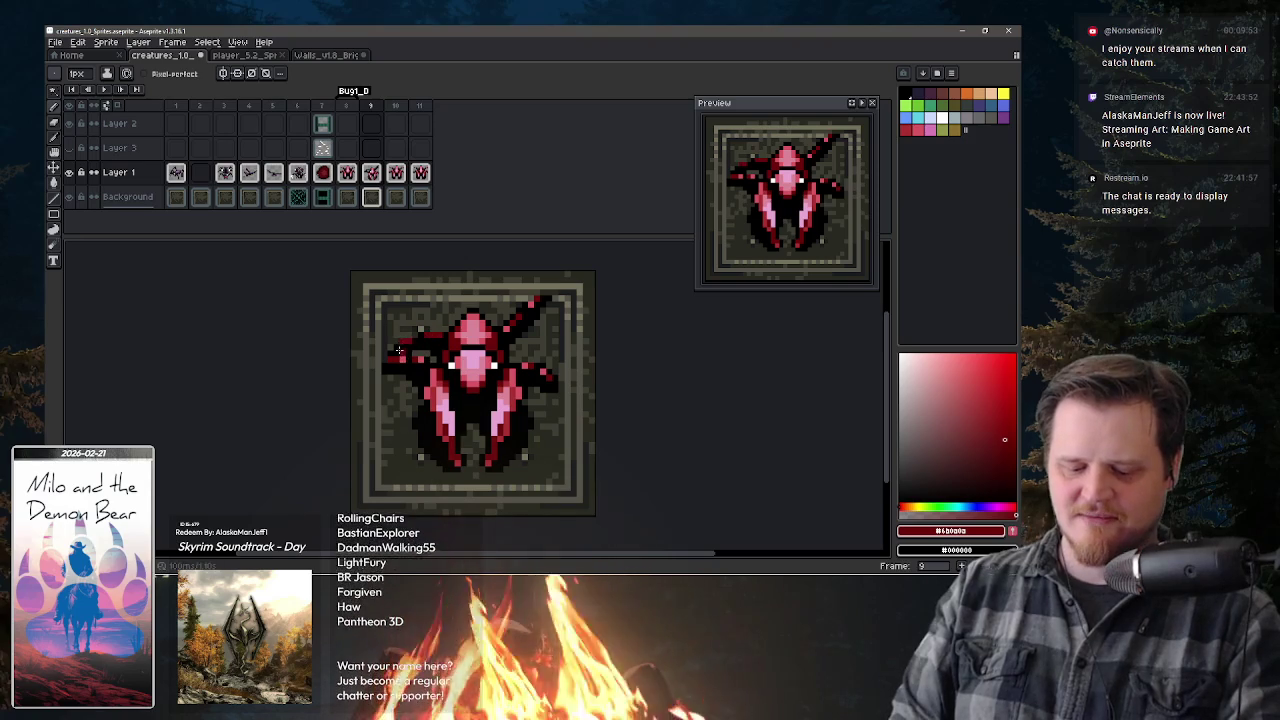
alt+click(409, 341)
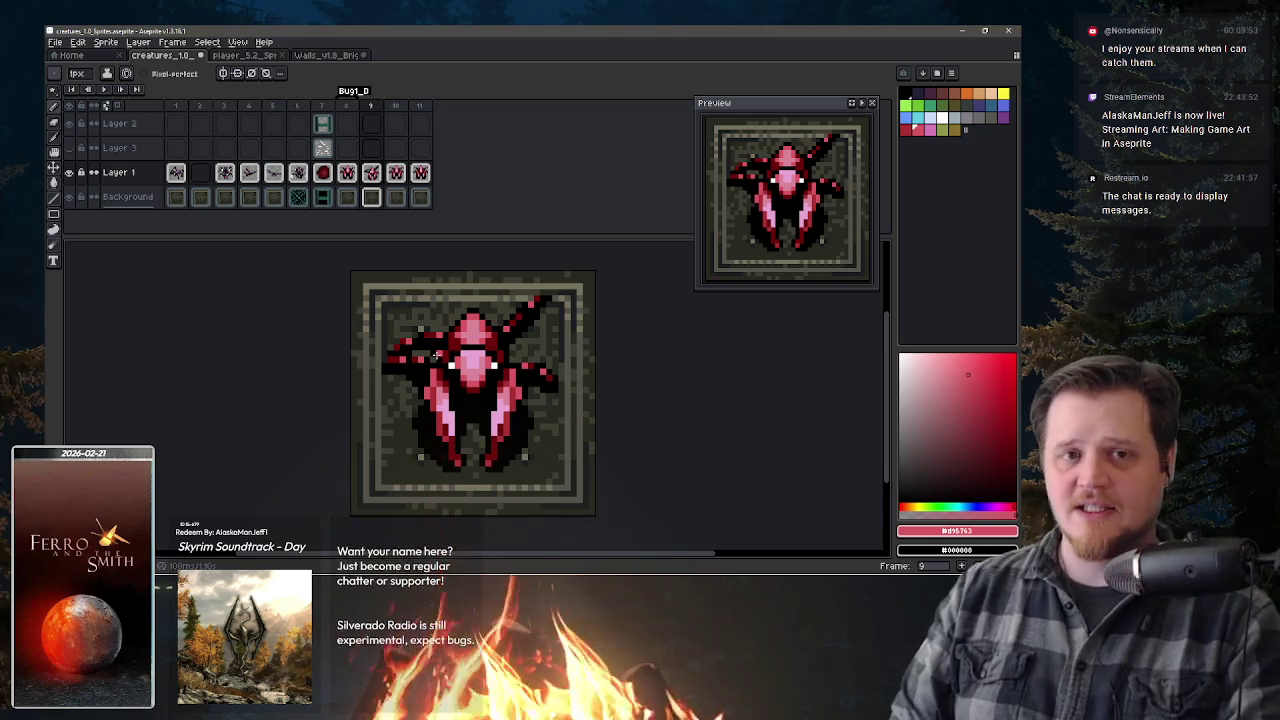
key(e)
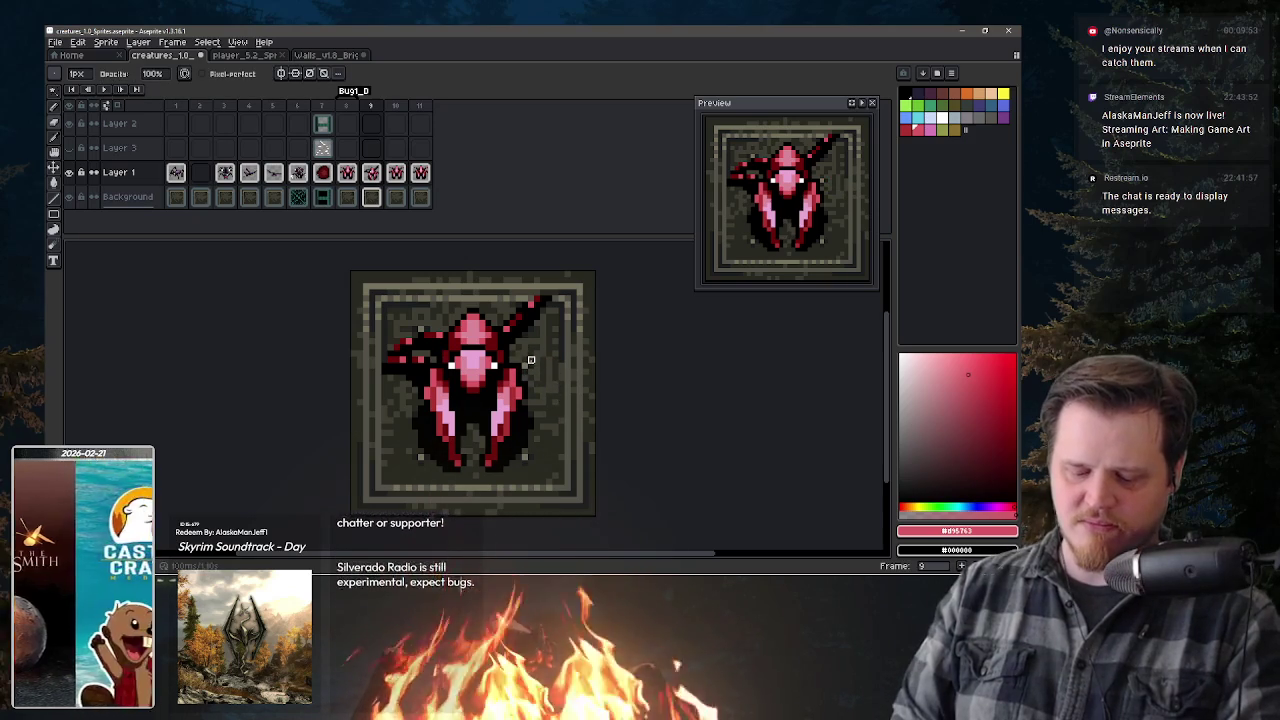
key(i)
key(b)
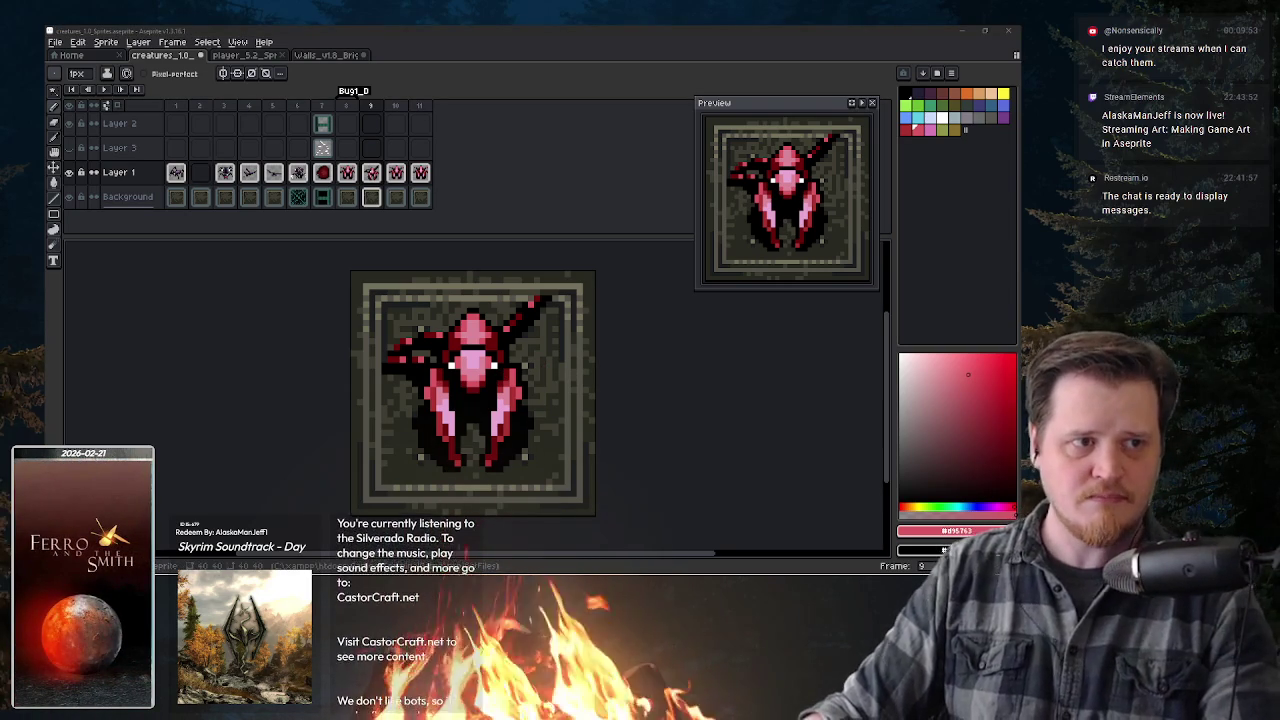
key(alt+Tab)
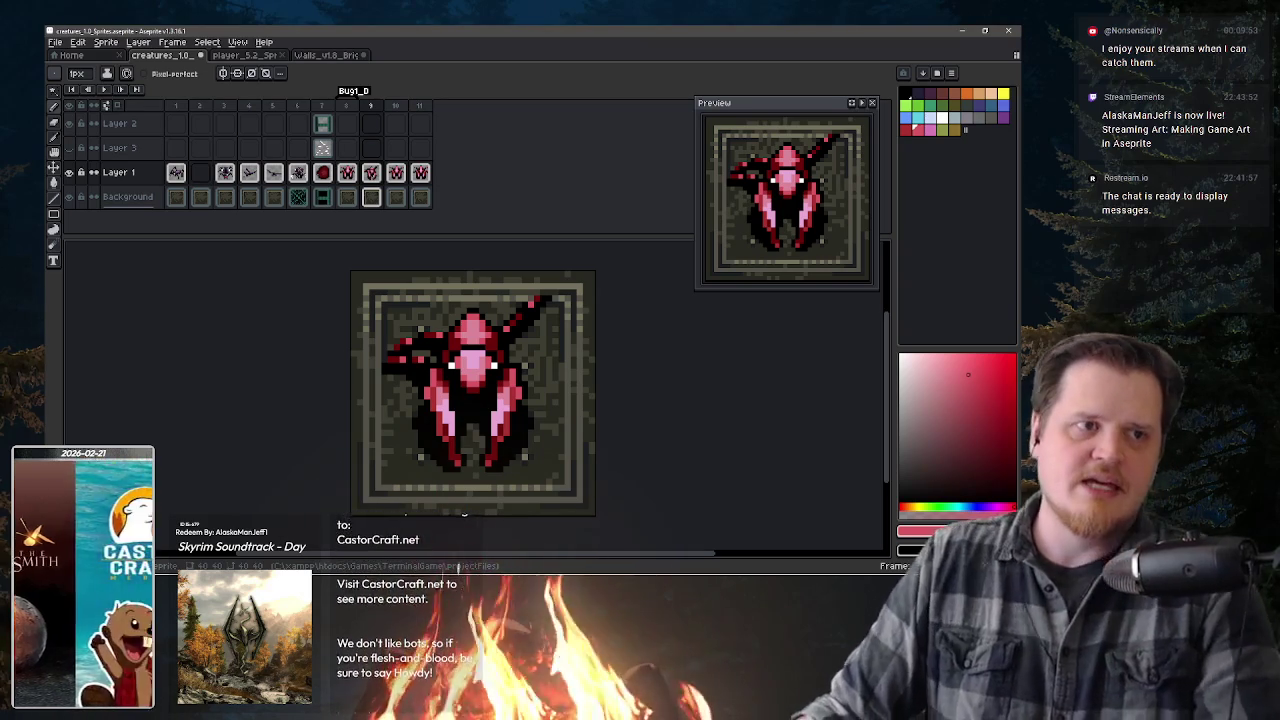
key(alt+Tab)
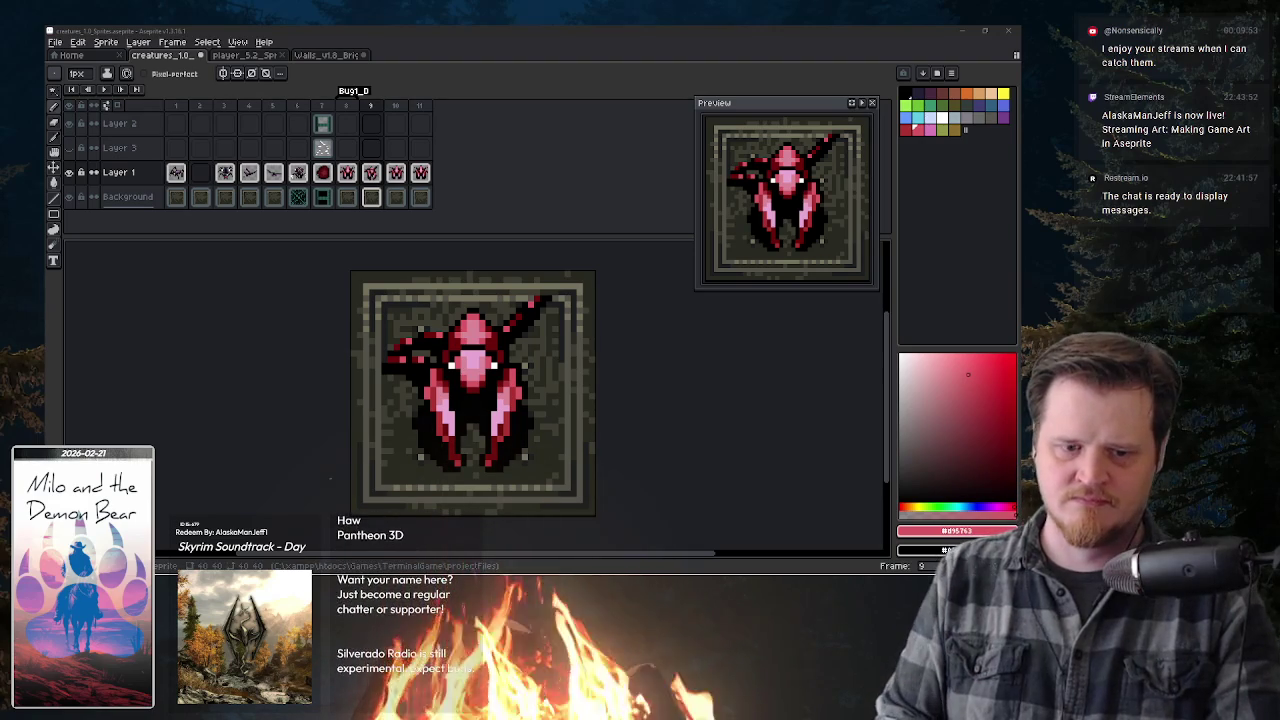
click(577, 94)
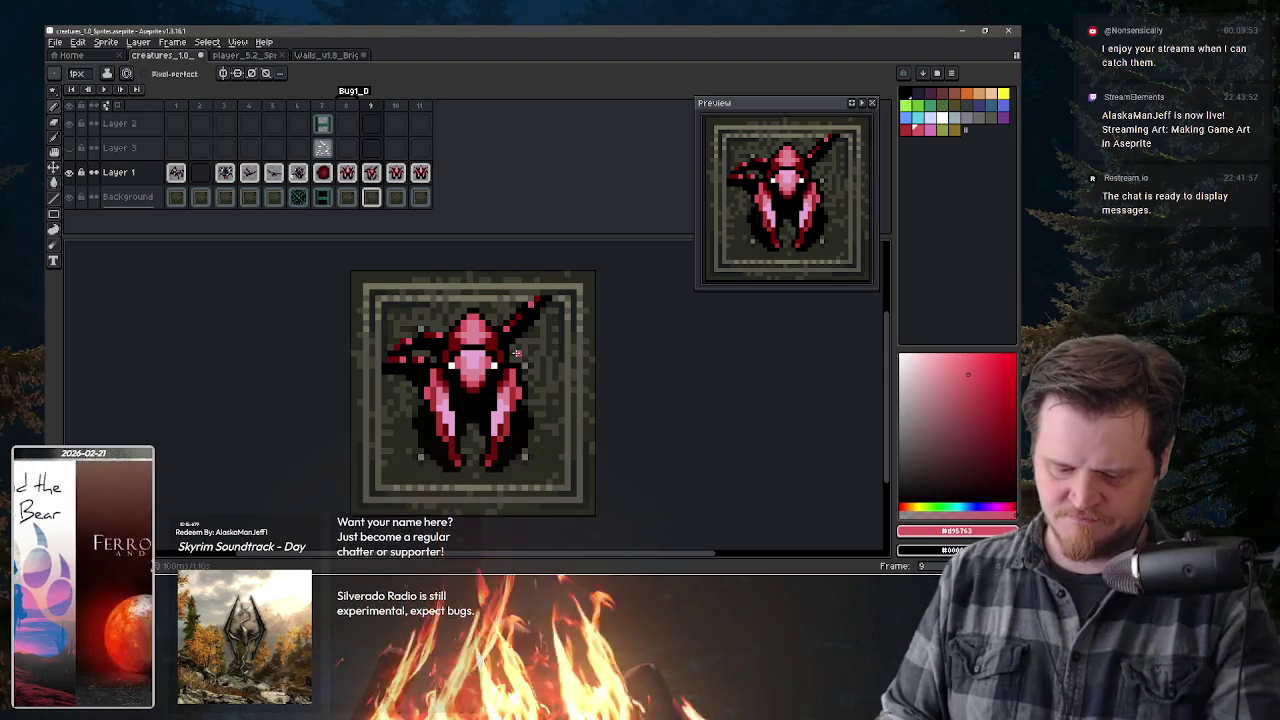
- Sample black, dark red and pink, then try and undo a black tip on the right leg
alt+click(523, 370)
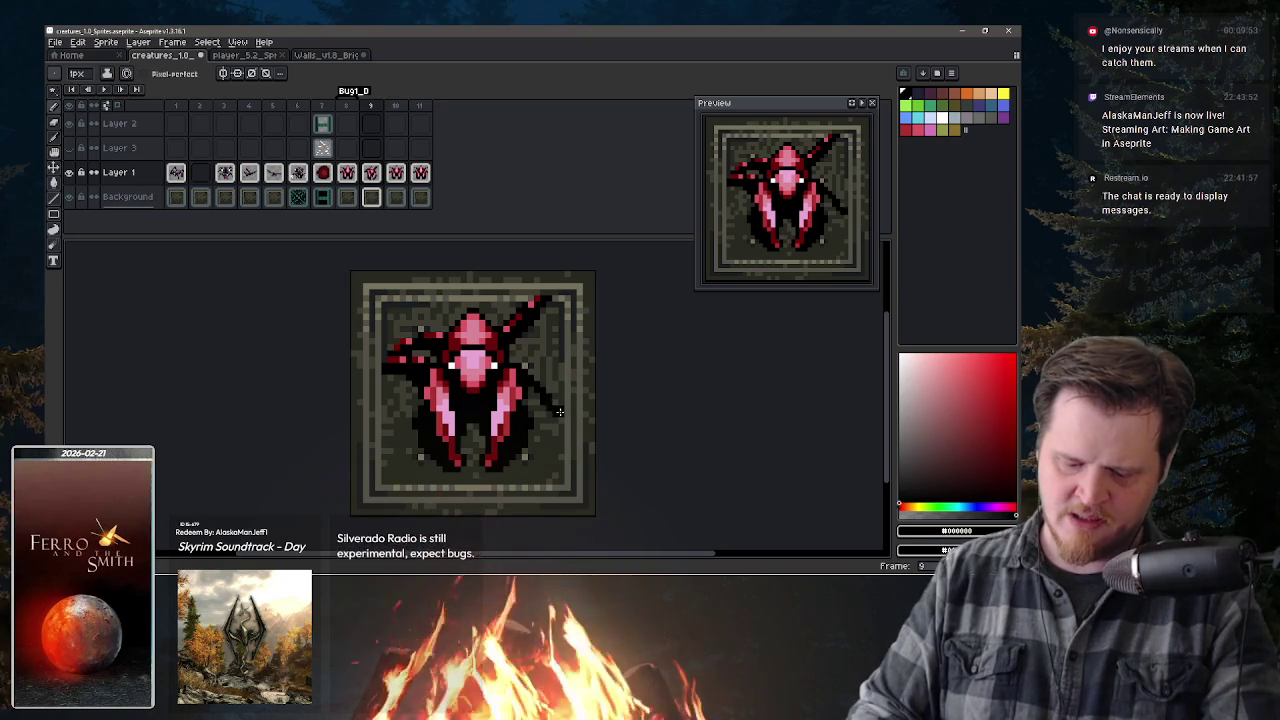
alt+click(543, 363)
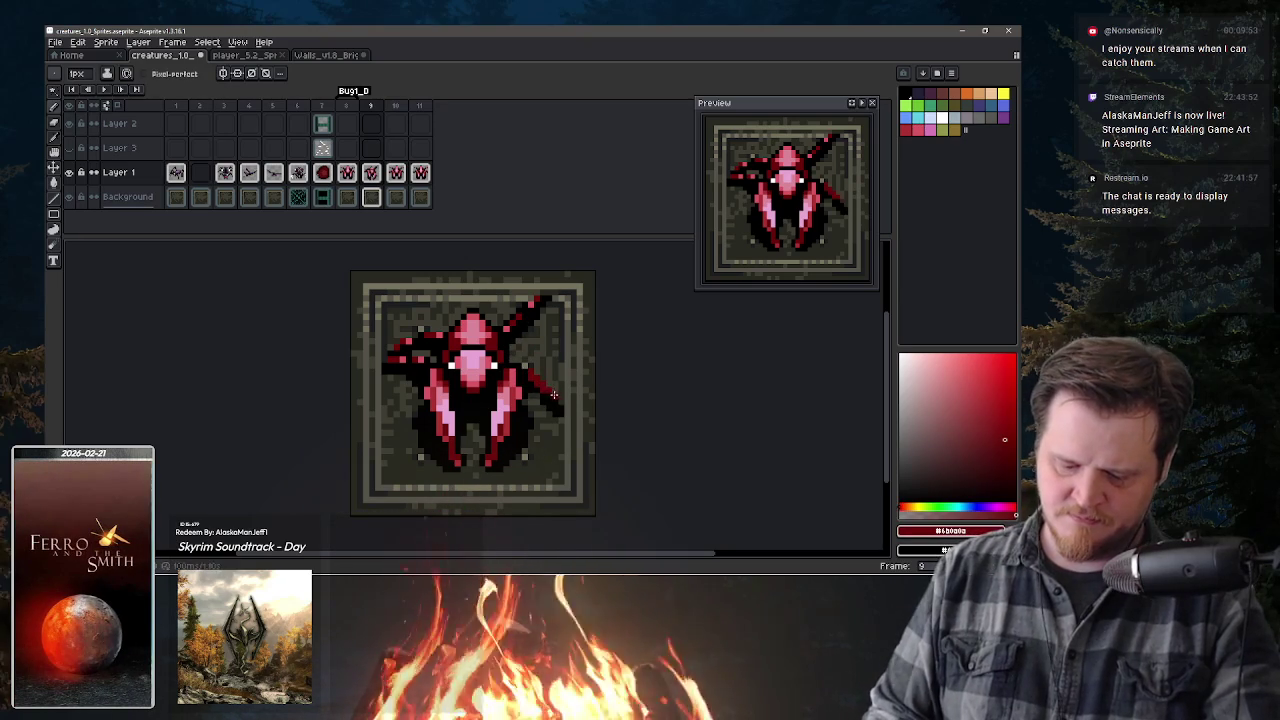
alt+click(554, 412)
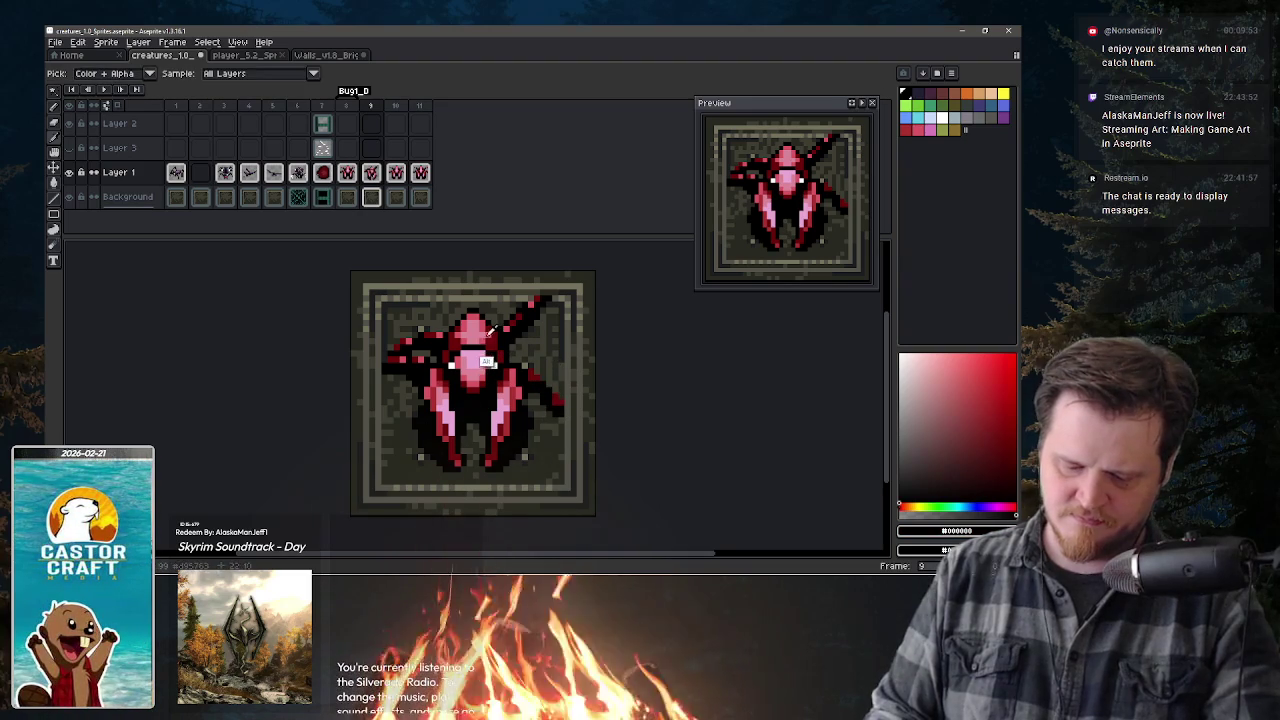
alt+click(484, 321)
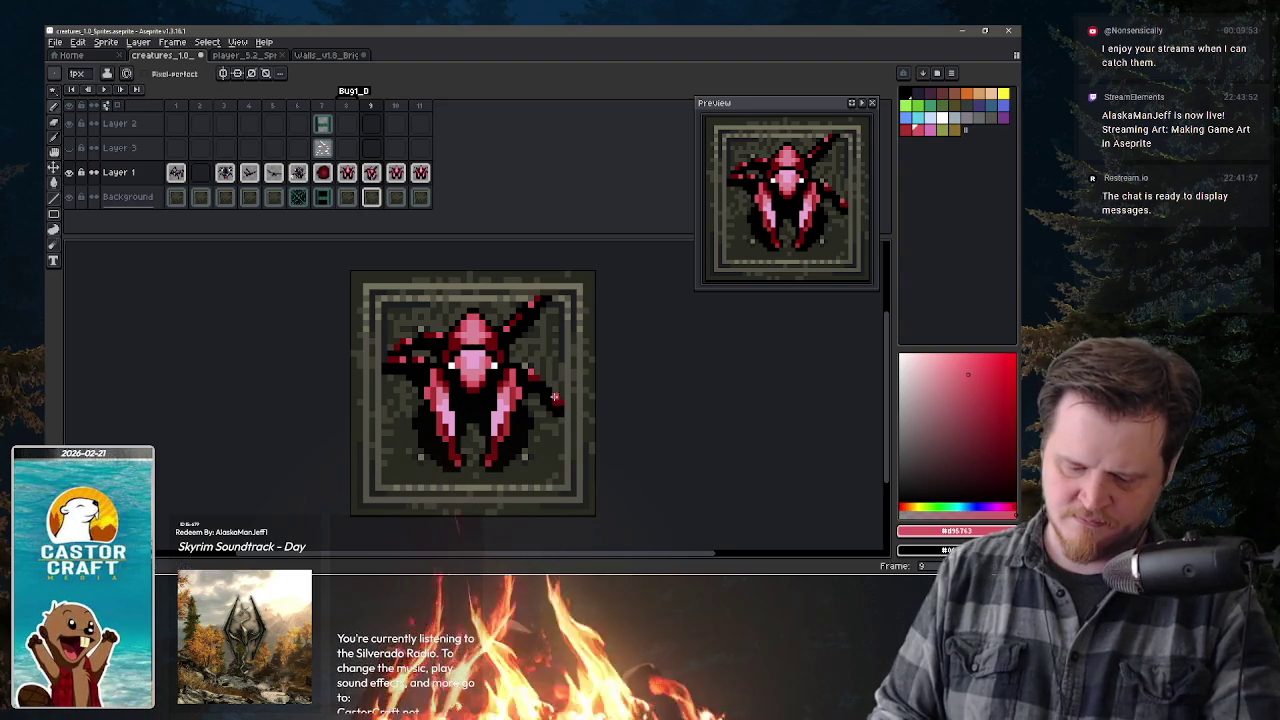
alt+click(552, 415)
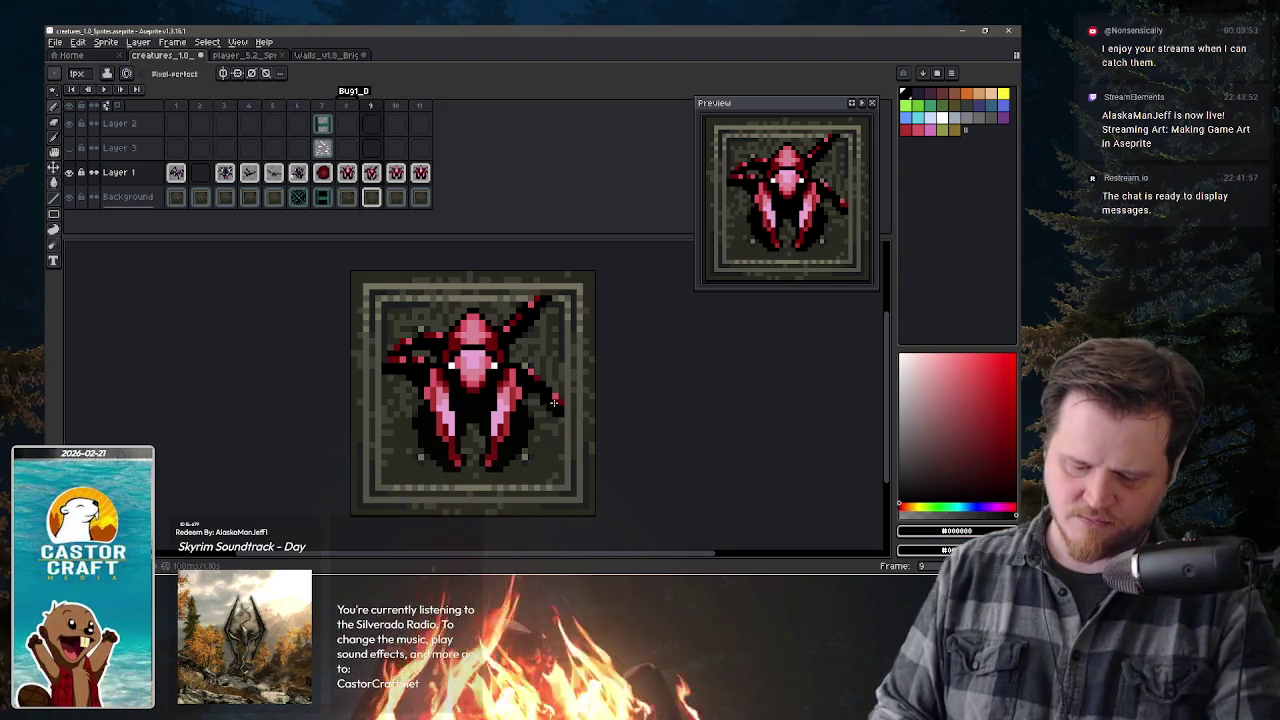
click(554, 402)
key(alt)
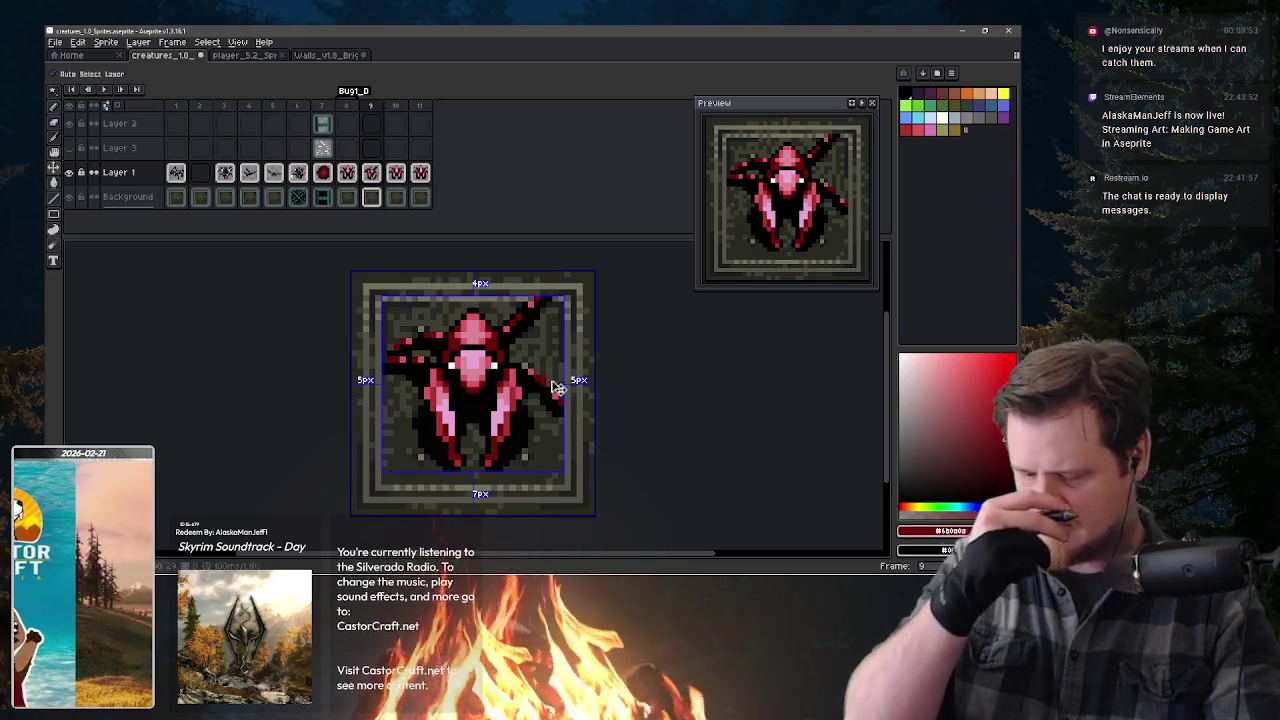
key(ctrl+z)
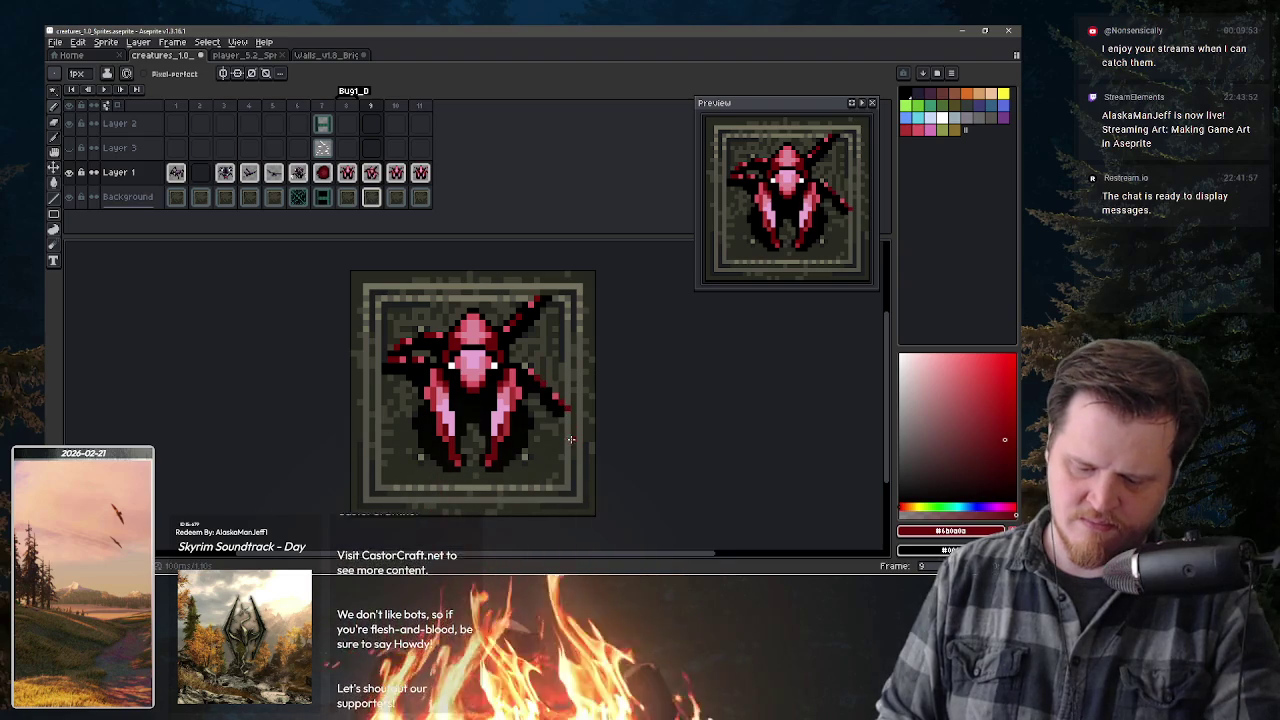
- Re-sample black and pinkish red, undo the last right-leg pixels, and view the previous frame
alt+click(566, 418)
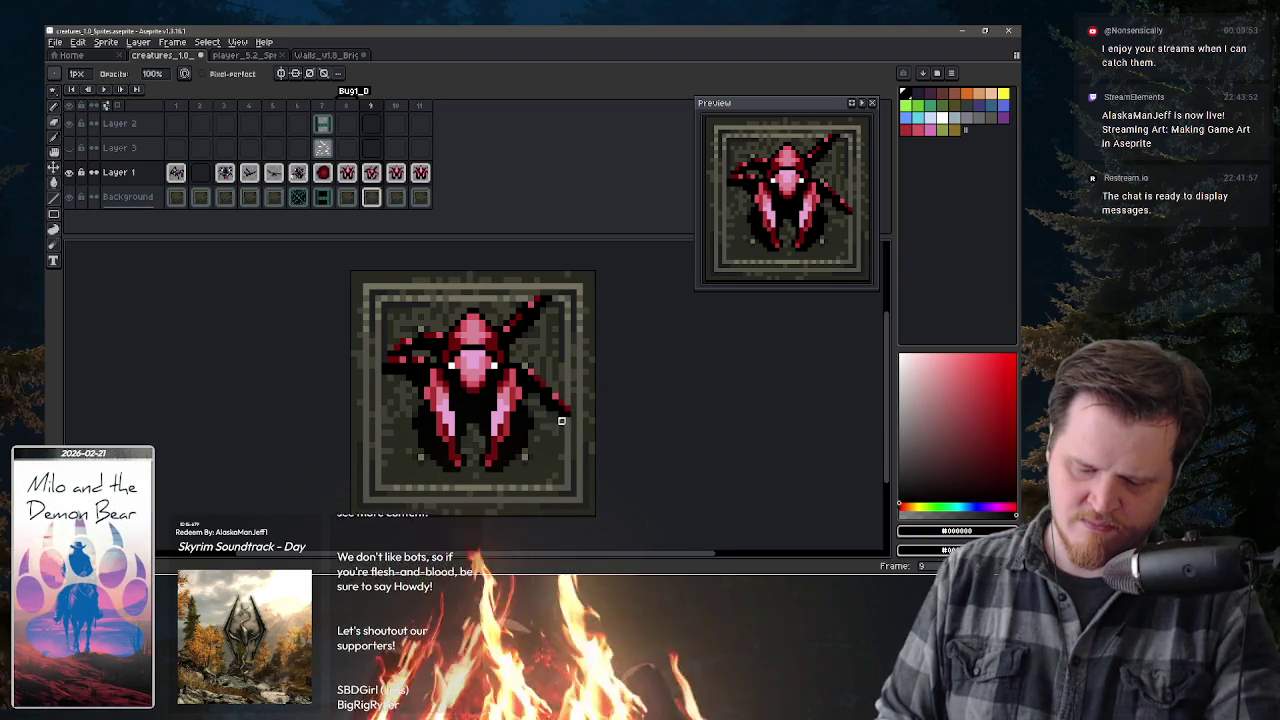
key(e)
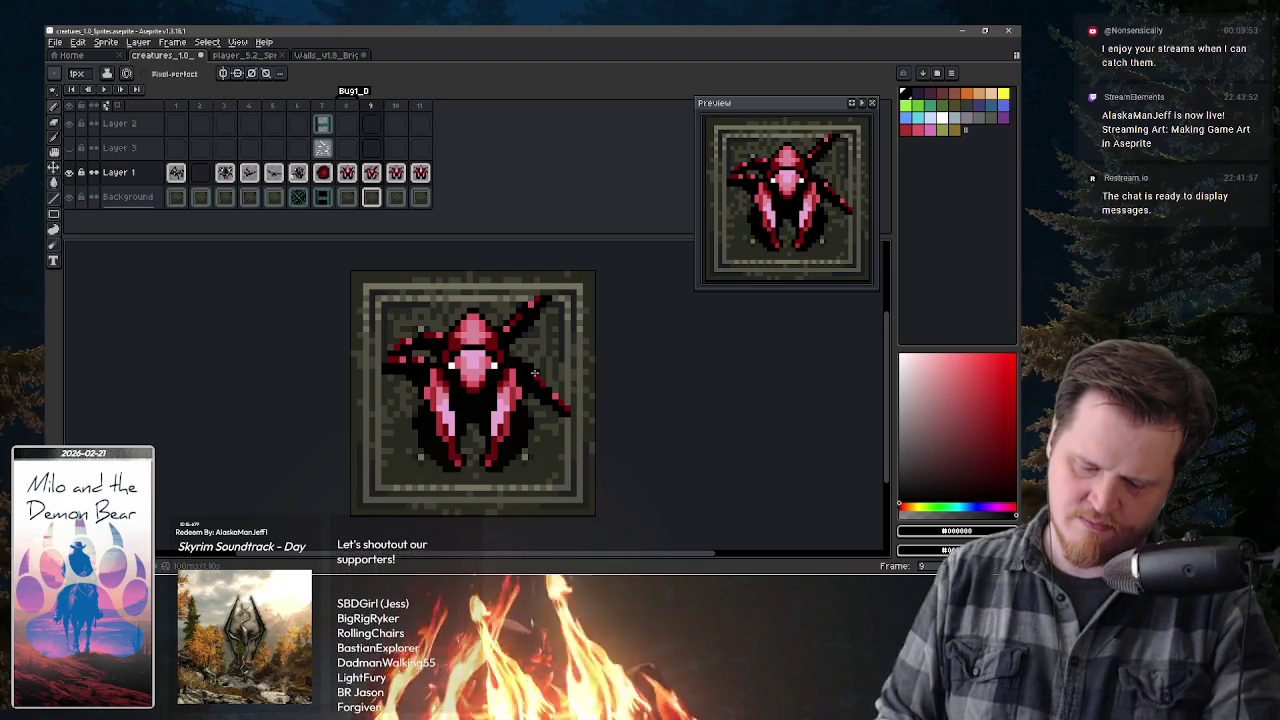
key(v)
key(b)
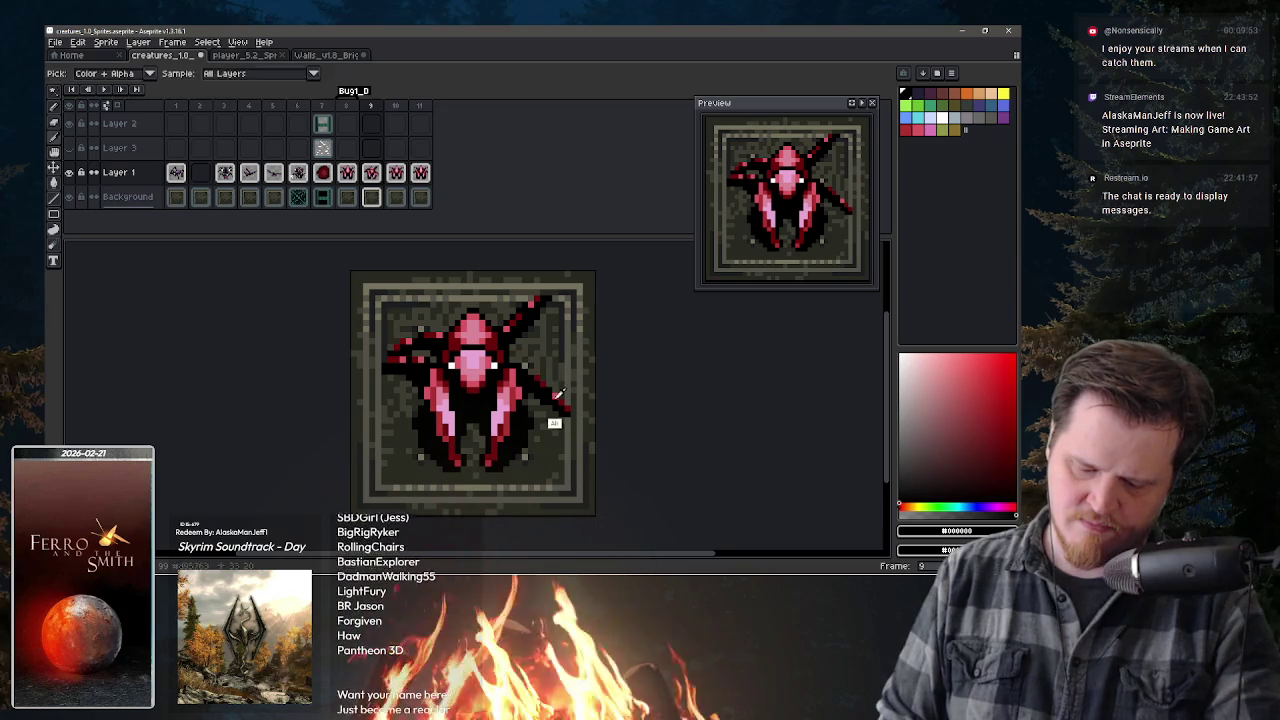
alt+click(553, 420)
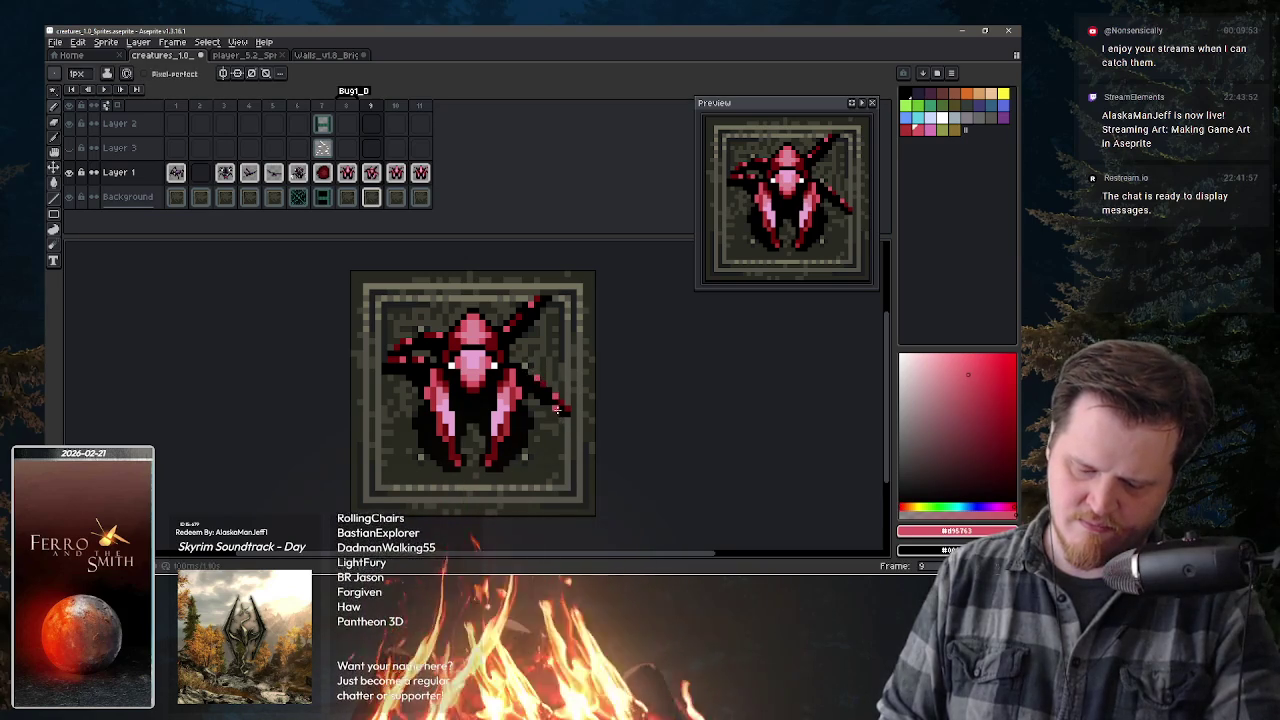
alt+click(523, 403)
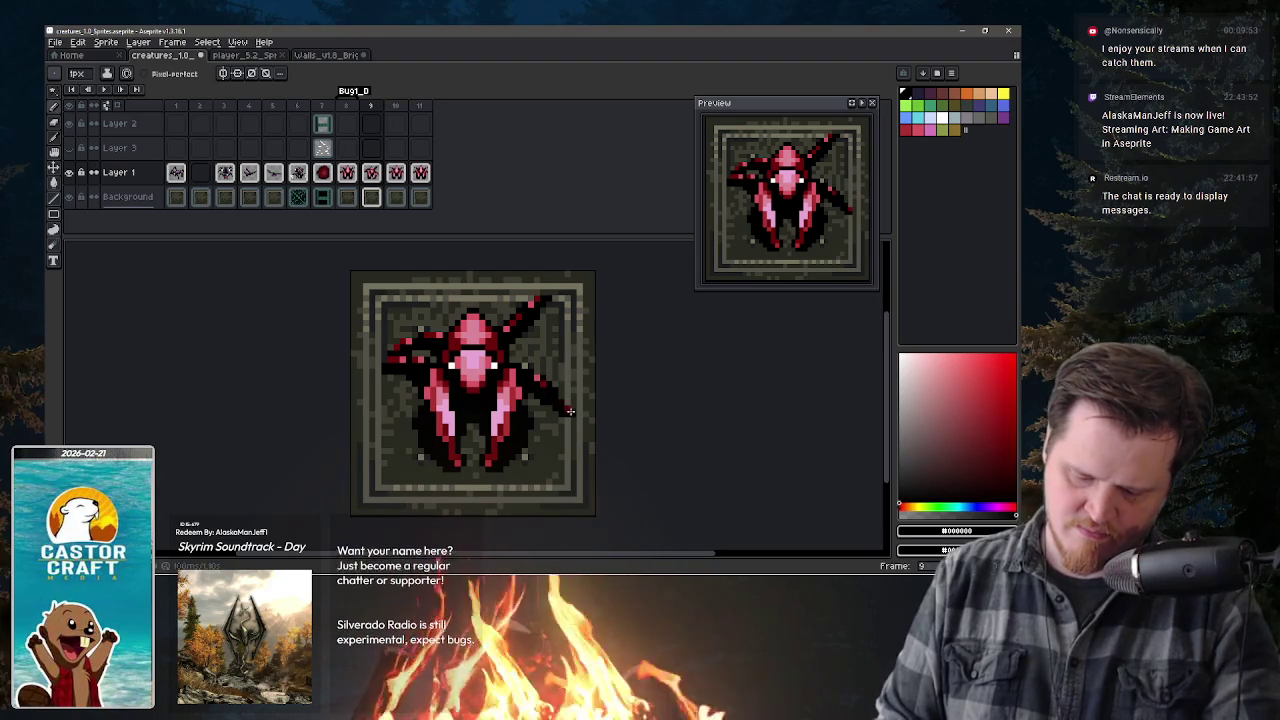
key(ctrl+z)
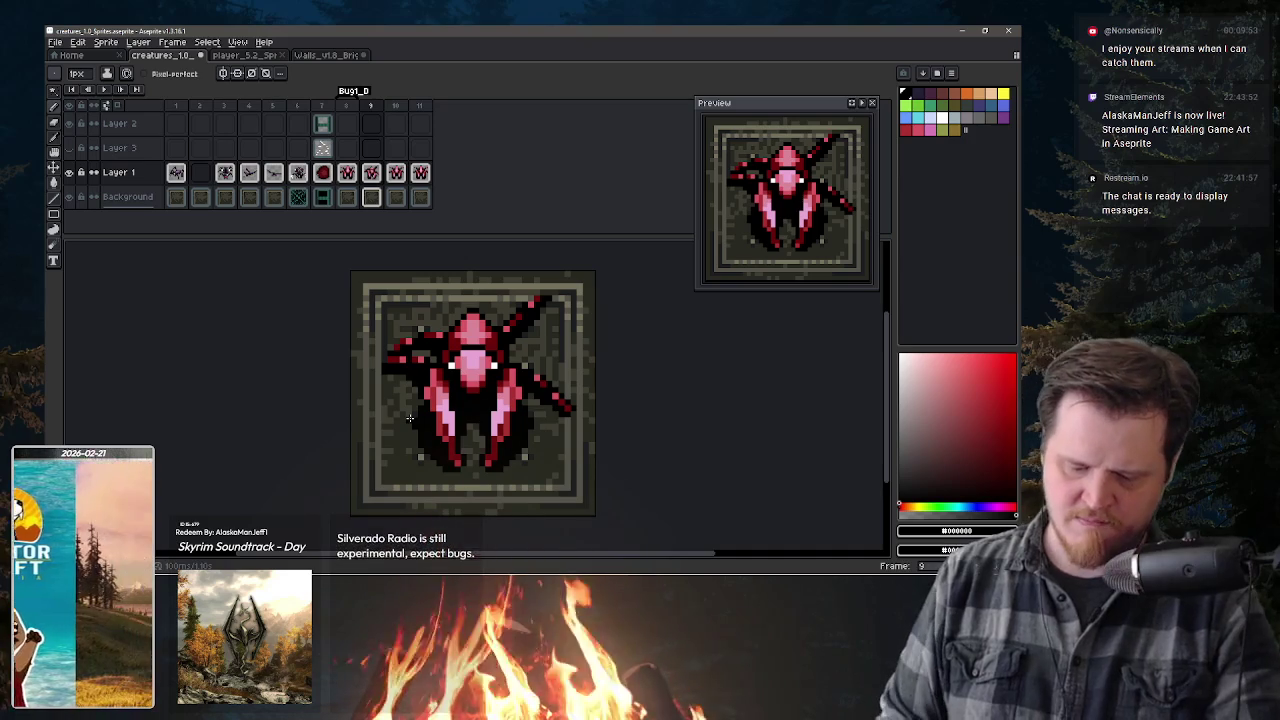
key(comma)
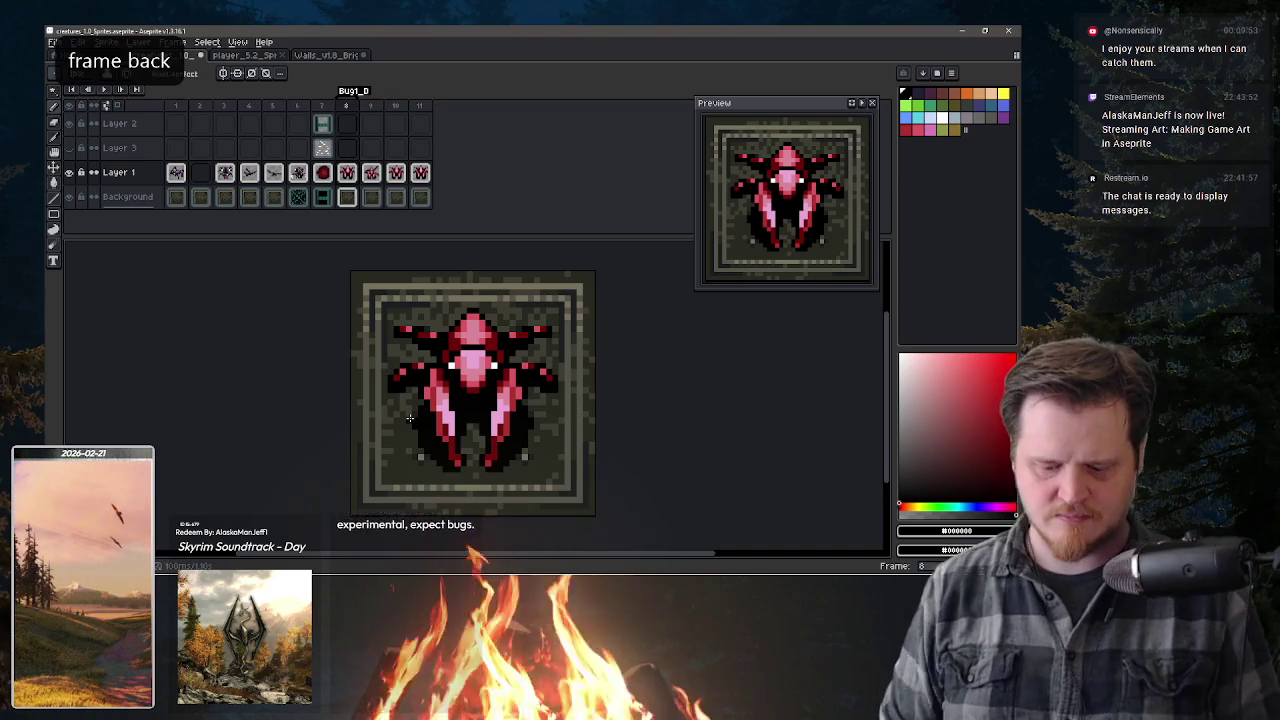
- Compare frames and inspect the Bug1_D tag properties without changing them
key(period)
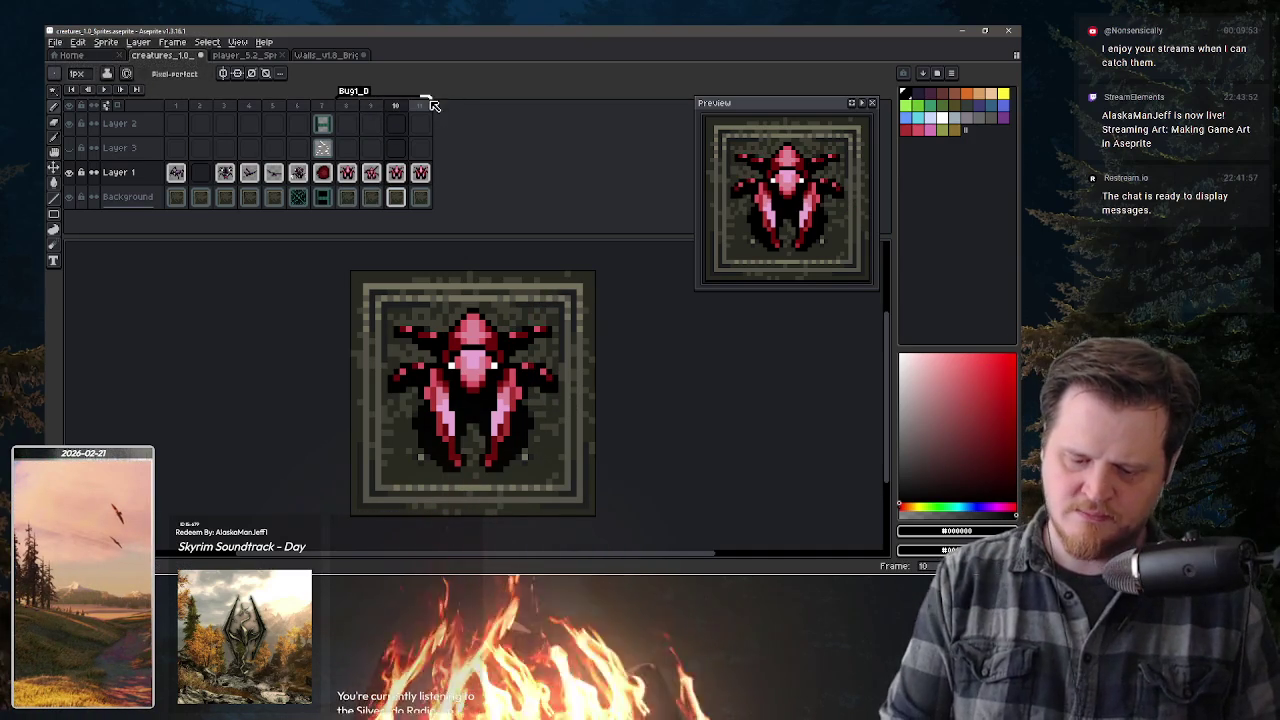
double_click(341, 96)
click(603, 365)
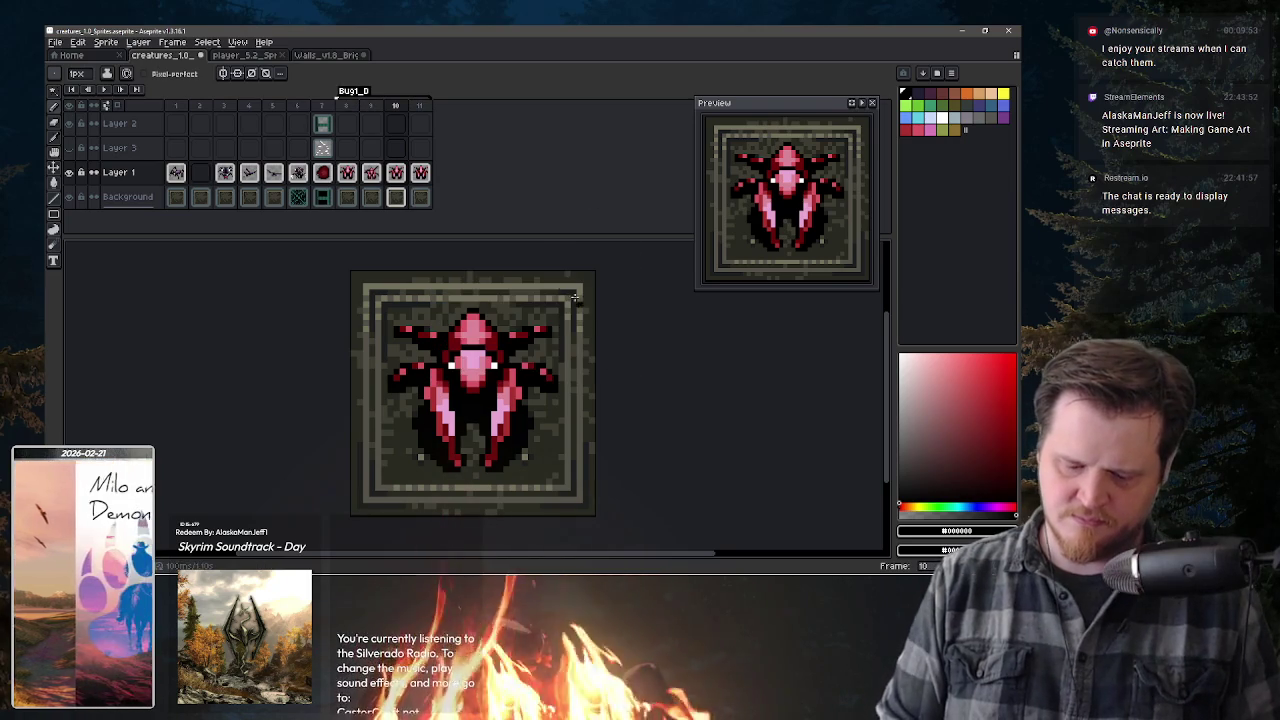
key(Right)
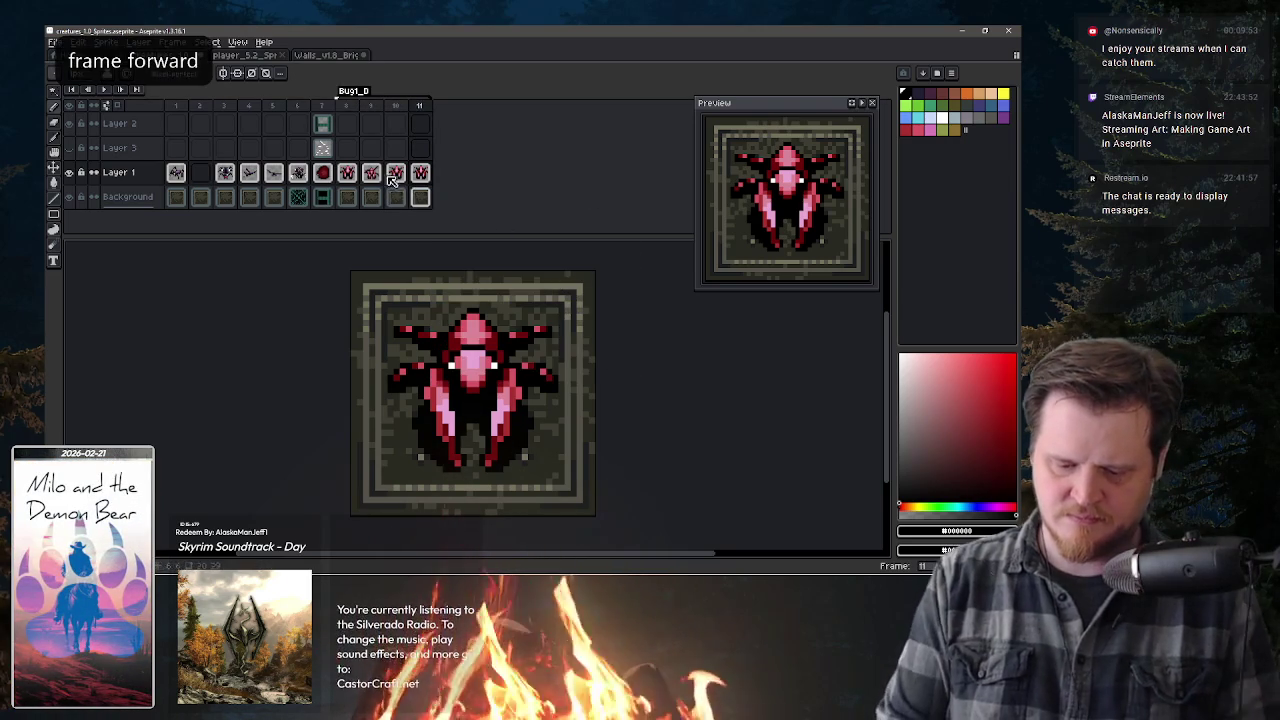
- Copy frame 9's bug over frame 11's cleared content and flip it horizontally
click(371, 172)
key(ctrl+a)
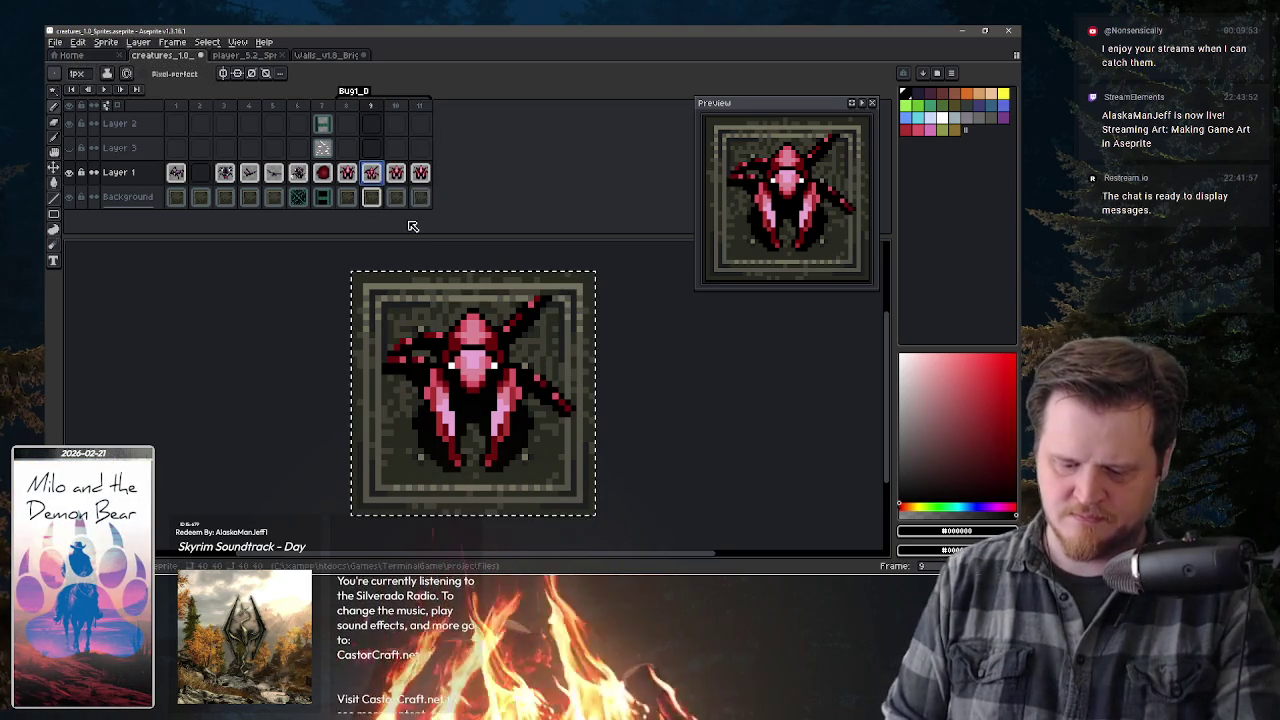
key(ctrl+c)
click(424, 176)
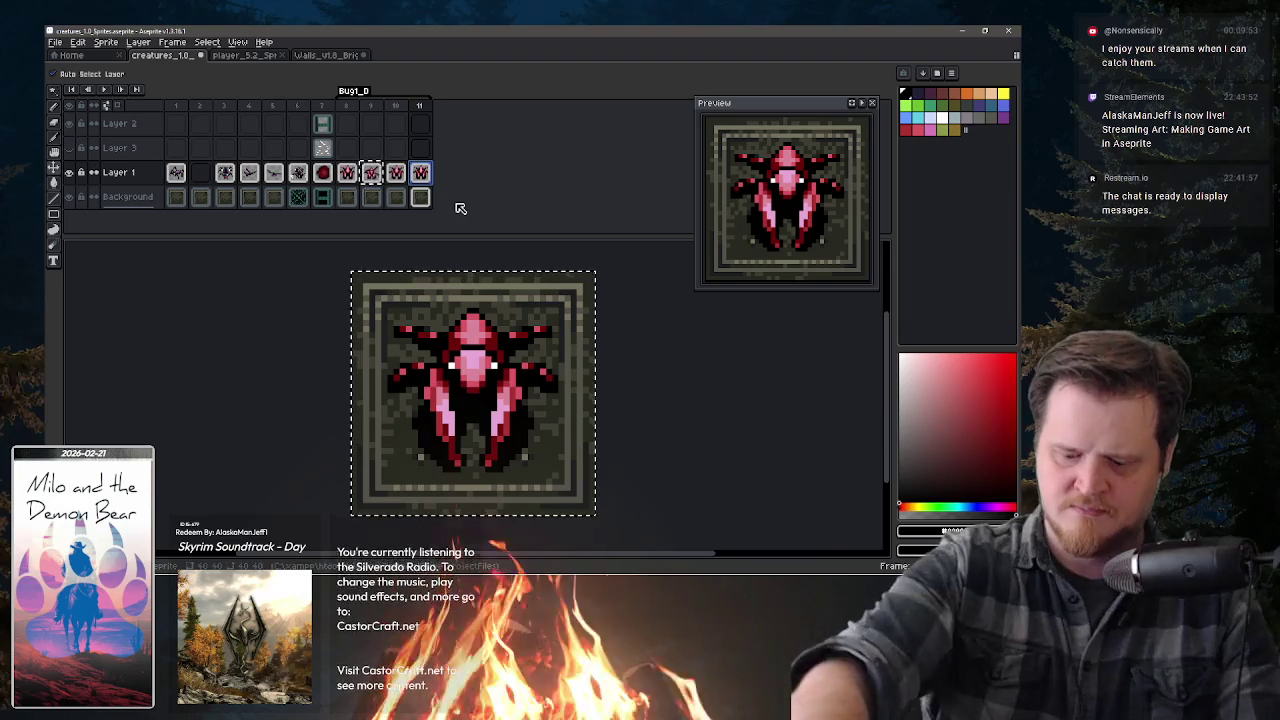
key(Delete)
key(ctrl+v)
key(shift+h)
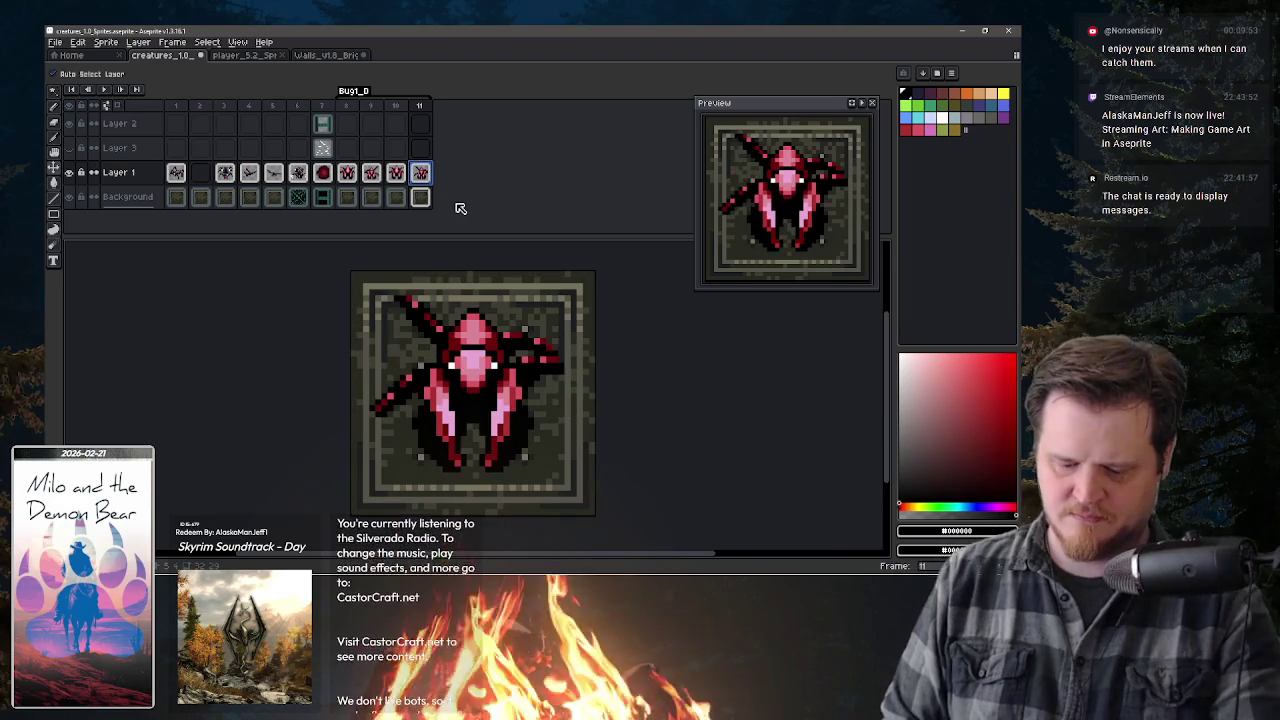
key(b)
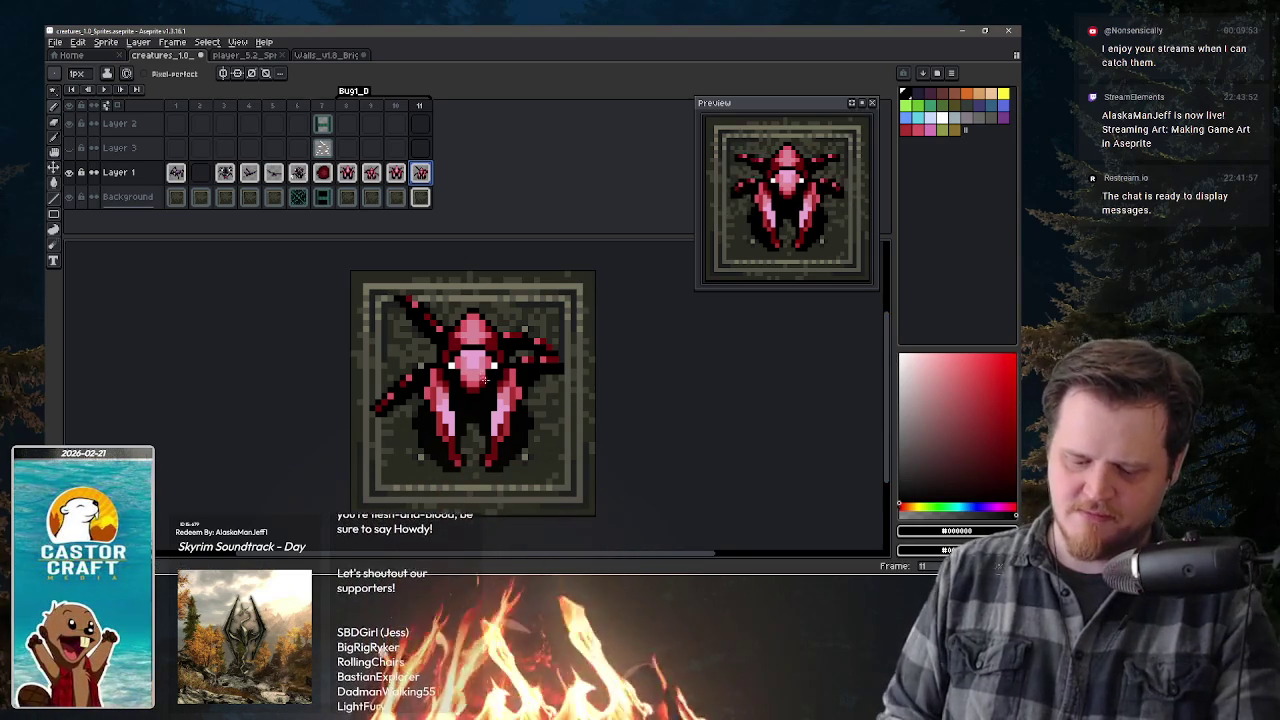
scroll(498, 400, up, 1)
- Go to frame 10 and select the freehand Lasso selection tool
scroll(543, 400, up, 1)
click(397, 174)
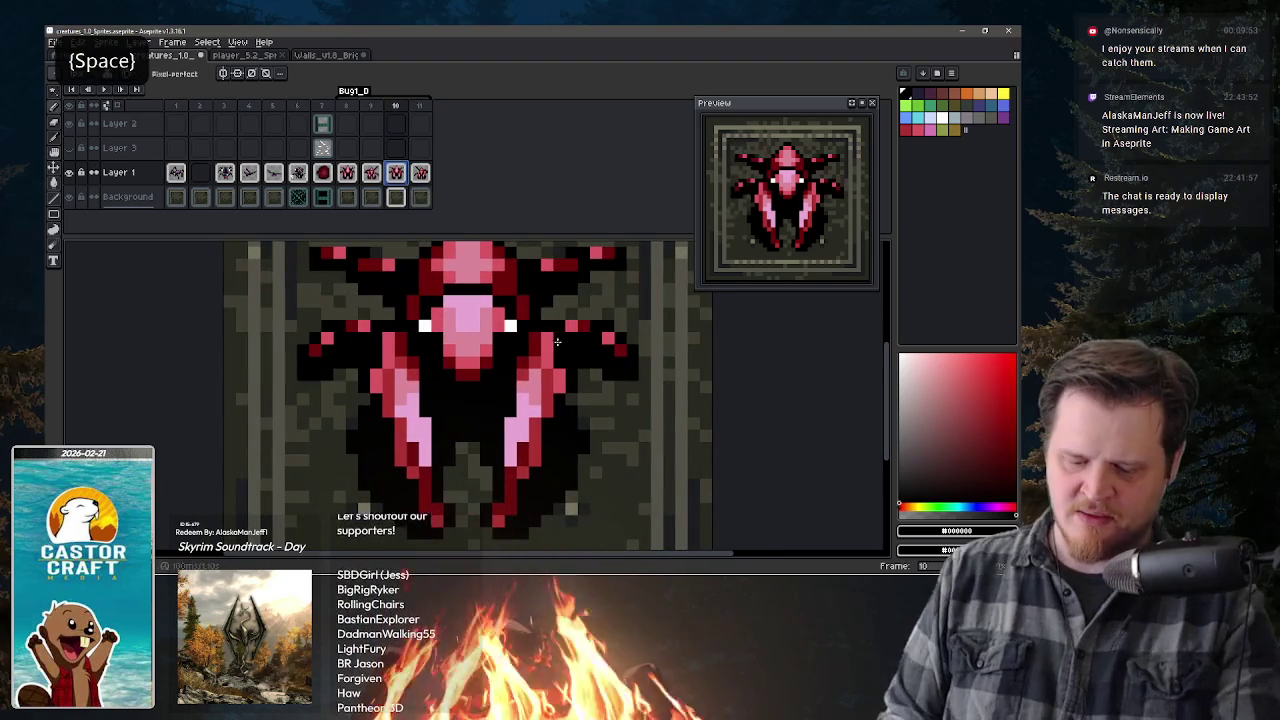
scroll(551, 371, down, 1)
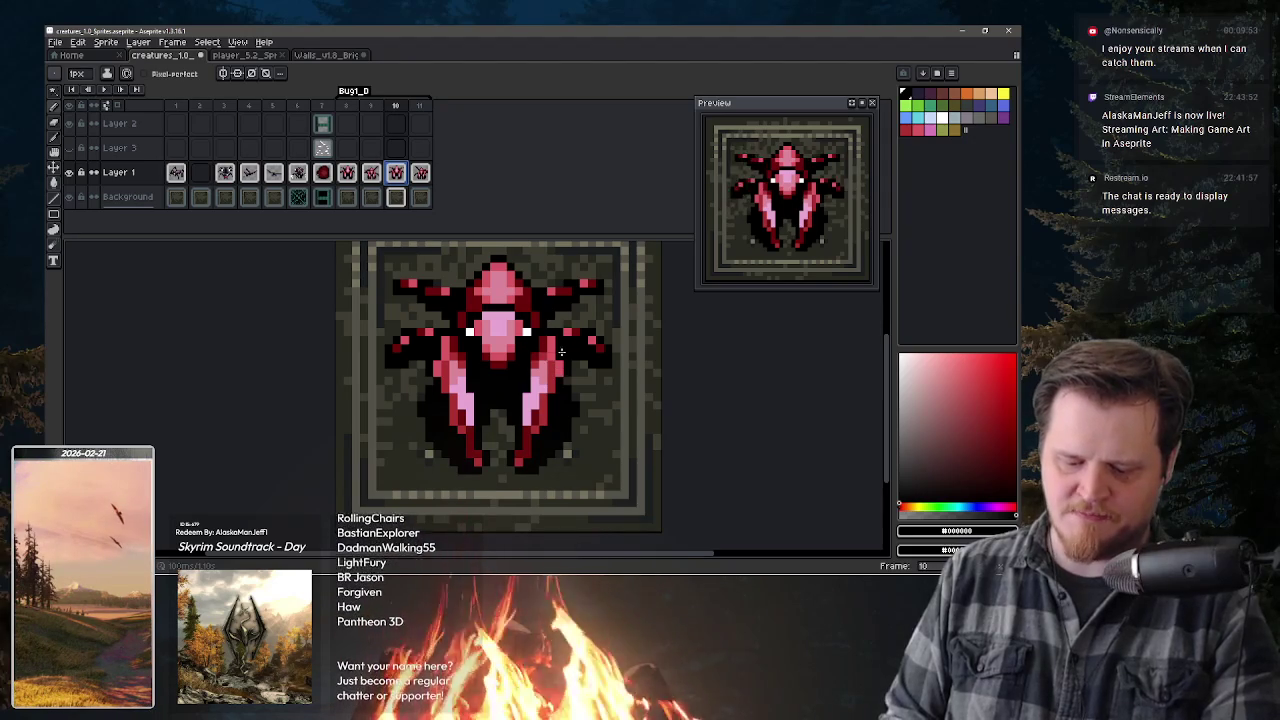
key(e)
key(m)
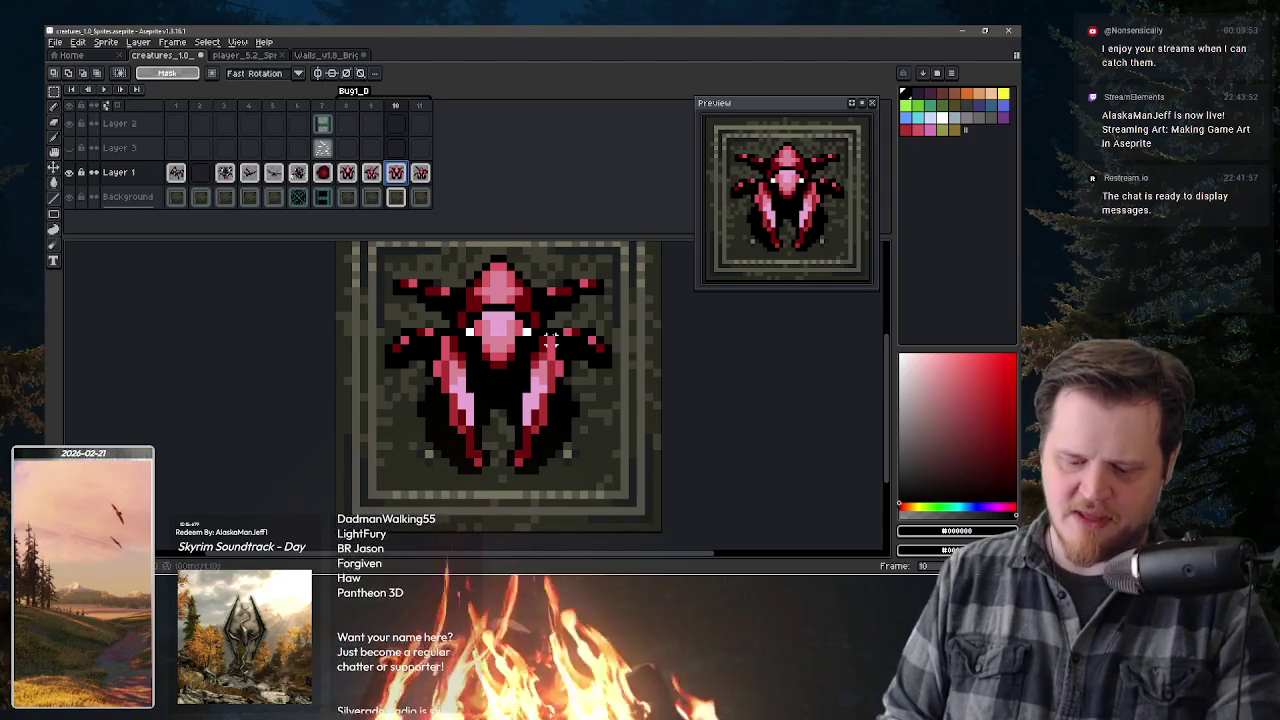
key(e)
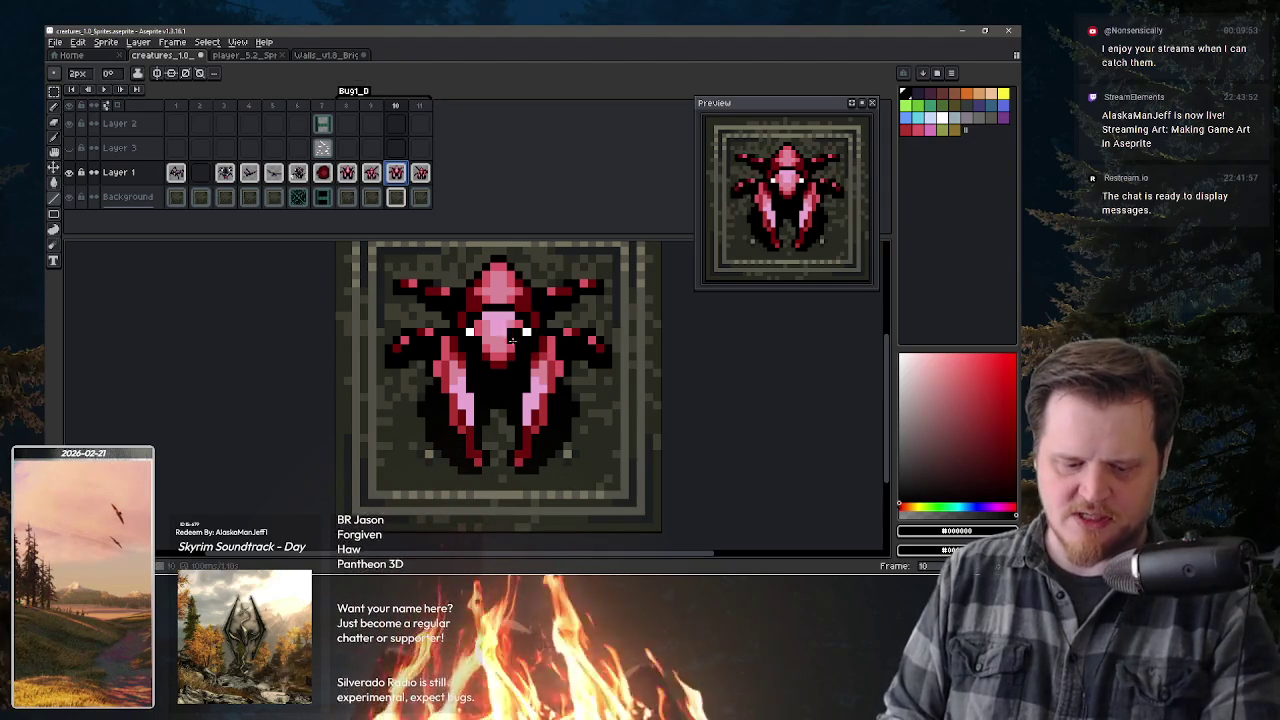
click(54, 91)
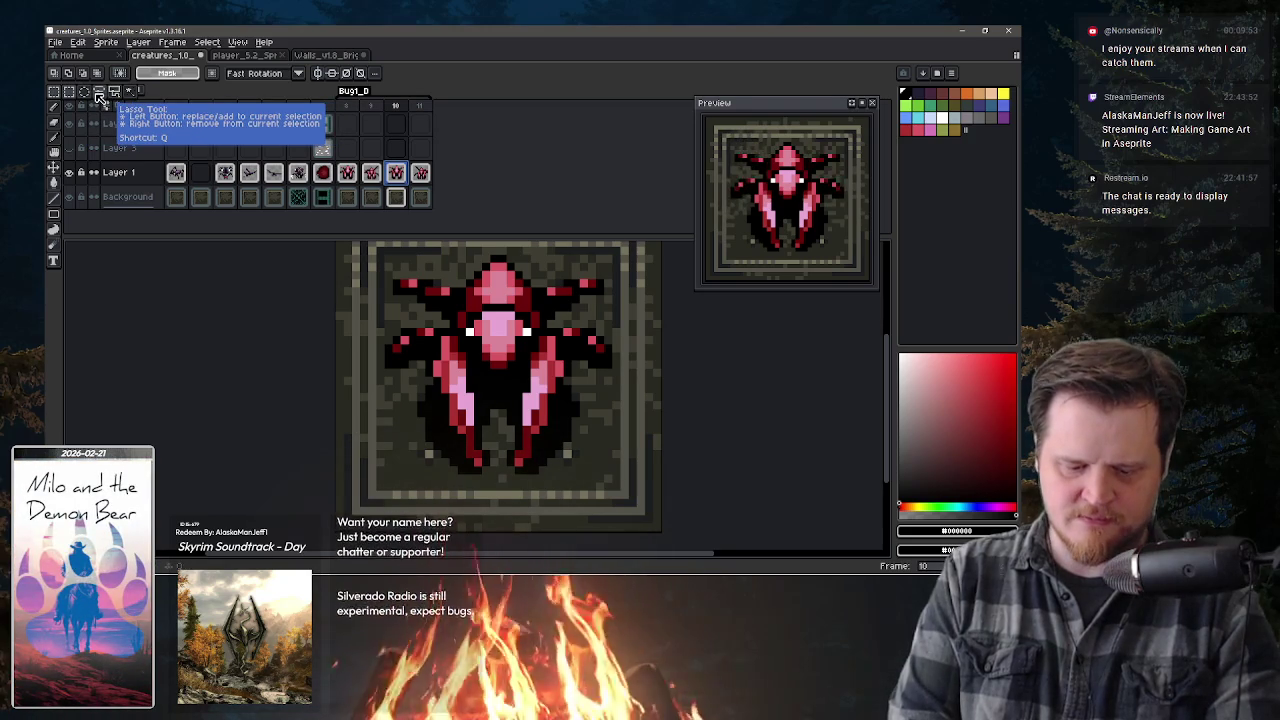
click(99, 97)
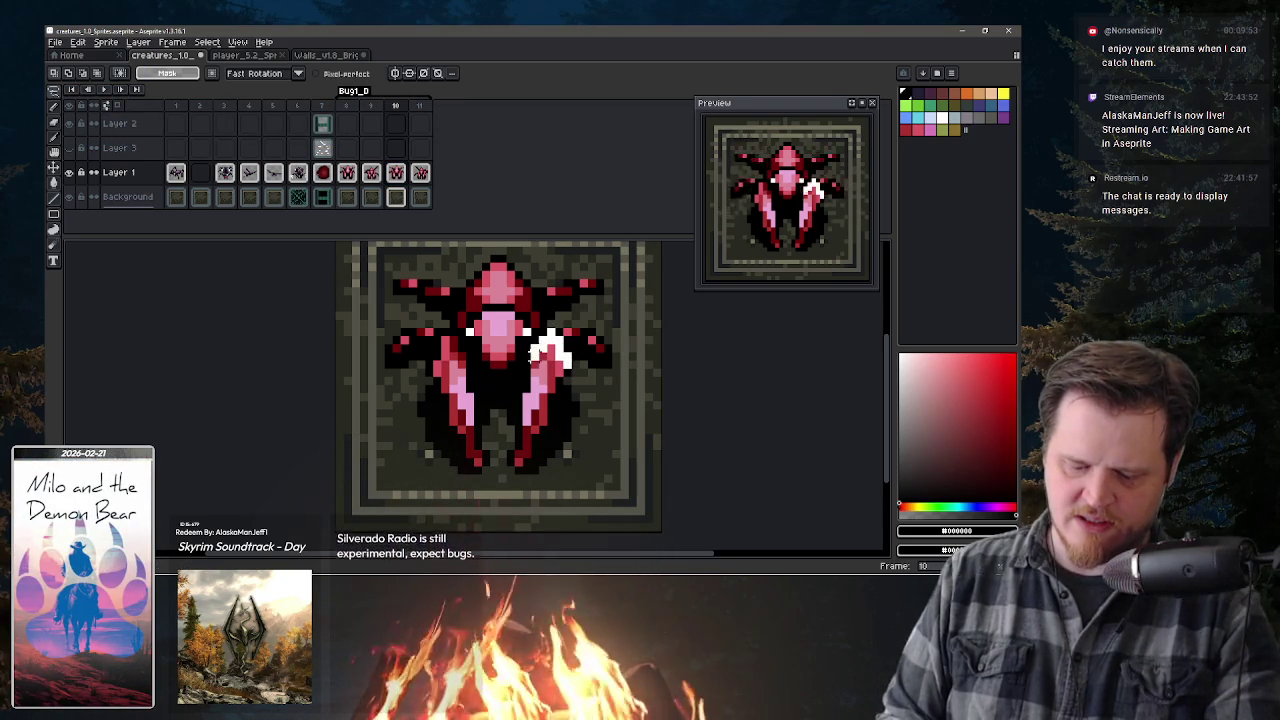
- Lasso the lower-right leg and nudge it down one pixel with vertical symmetry on
mouse_move(527, 385)
mouse_down()
mouse_move(505, 460)
mouse_move(560, 450)
mouse_move(584, 392)
mouse_move(519, 418)
mouse_up()
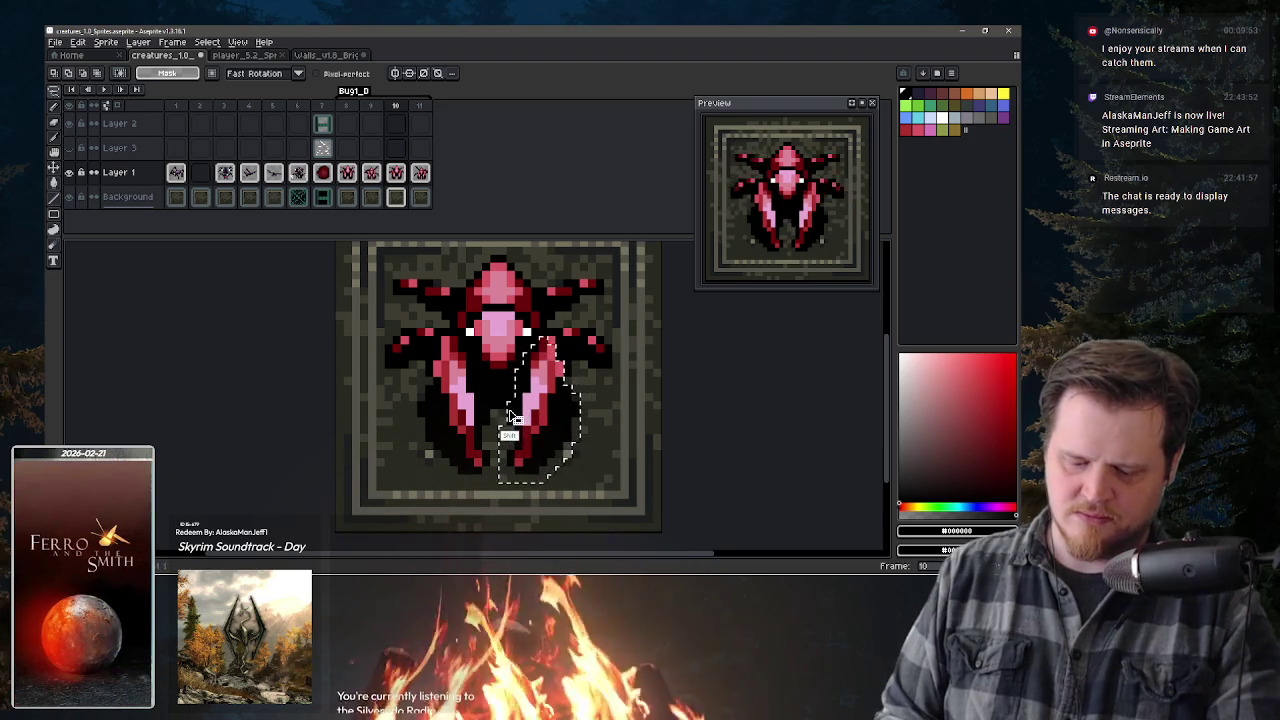
key(ctrl+z)
key(ctrl+t)
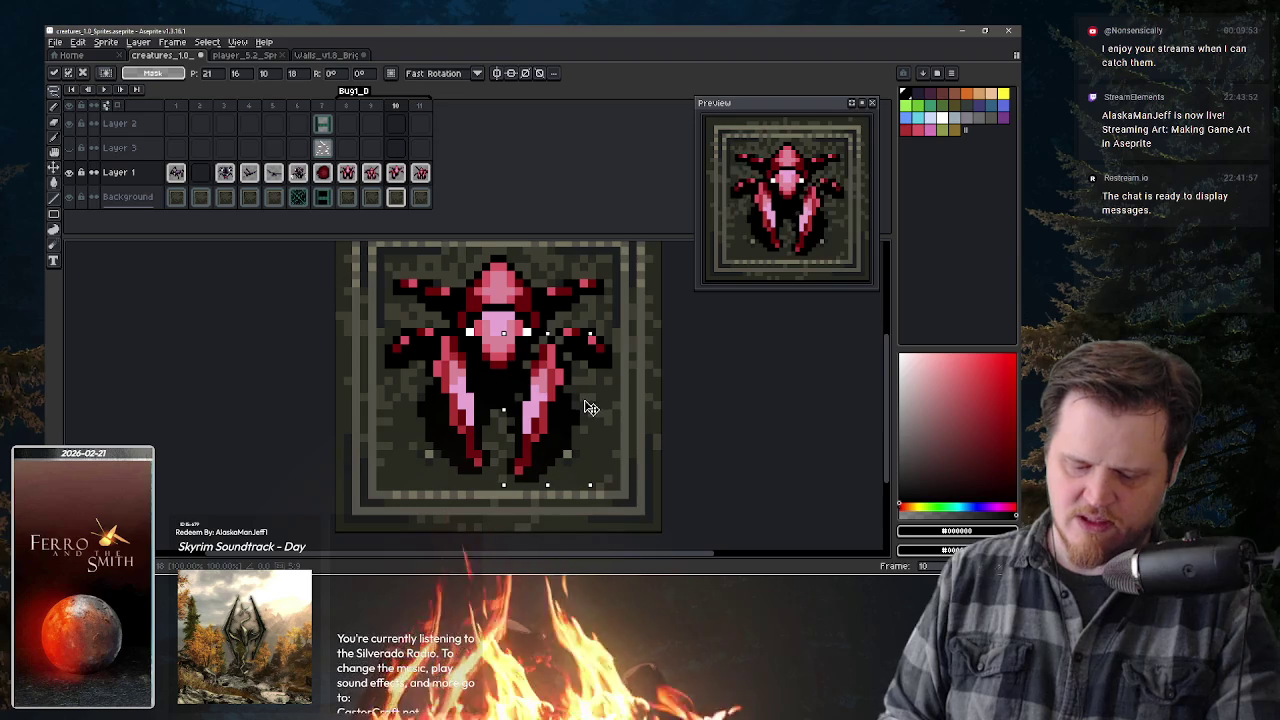
key(Down)
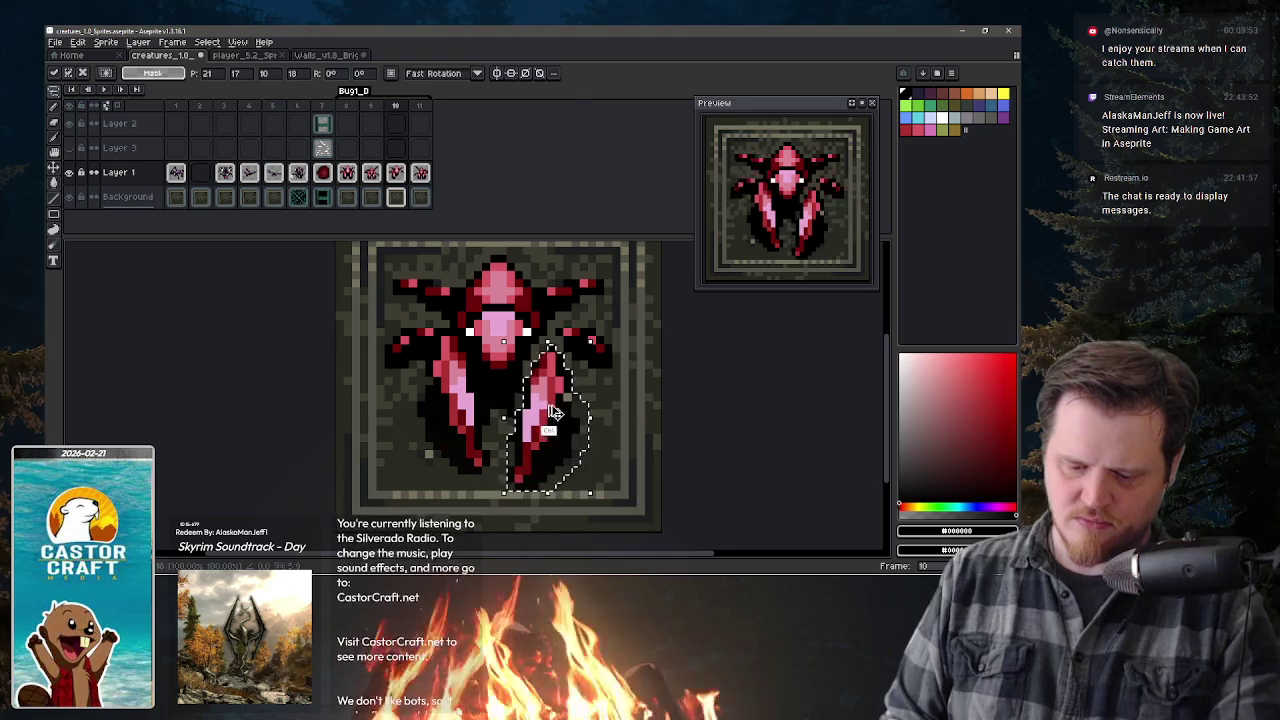
click(396, 73)
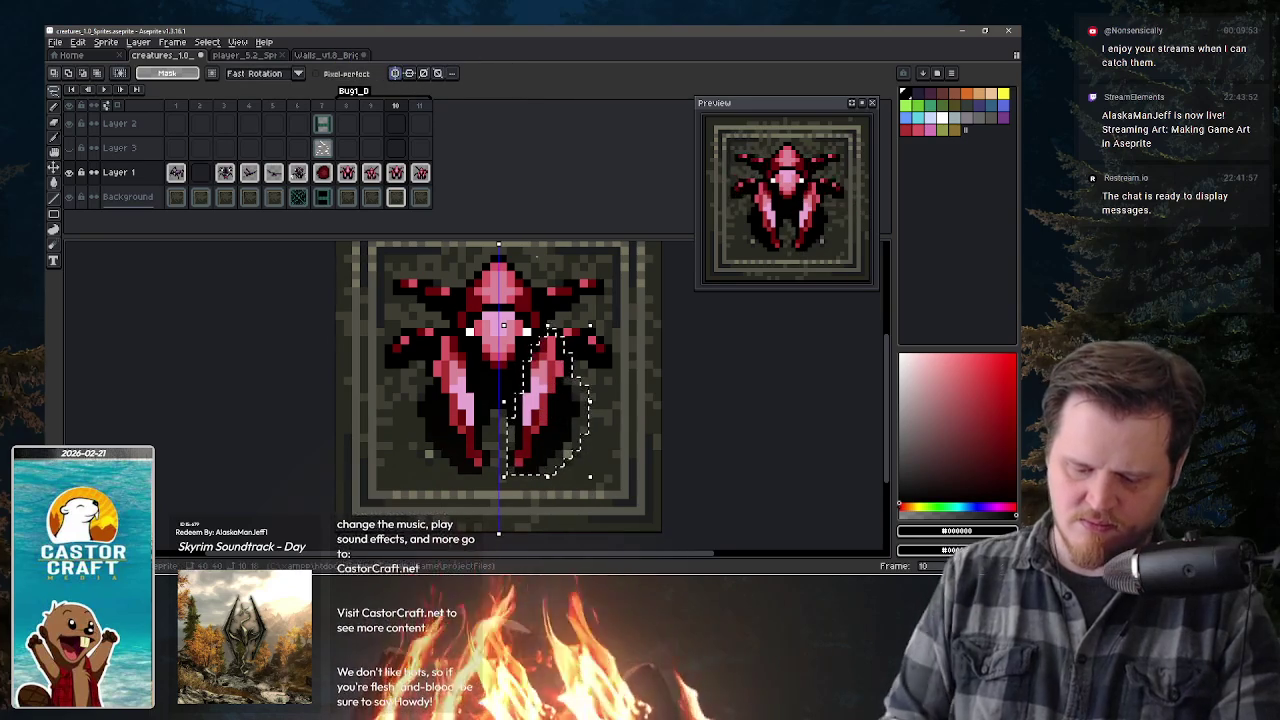
drag(579, 384, 579, 397)
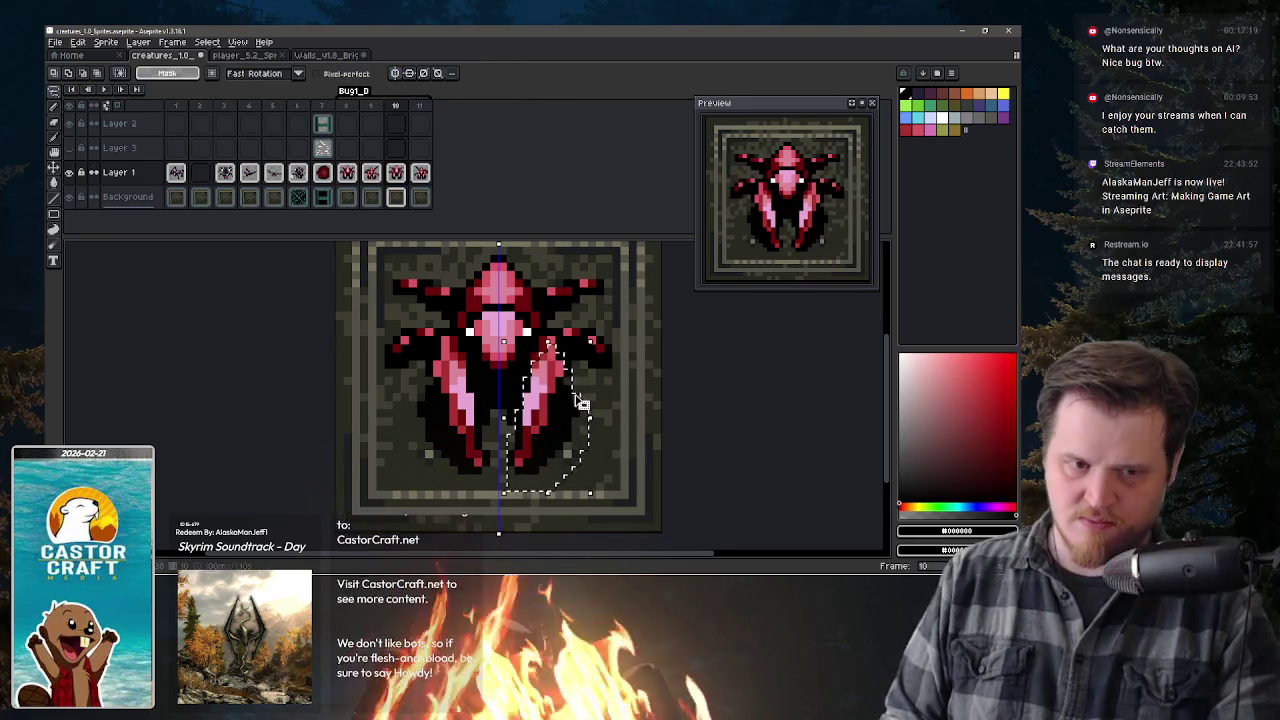
key(Up)
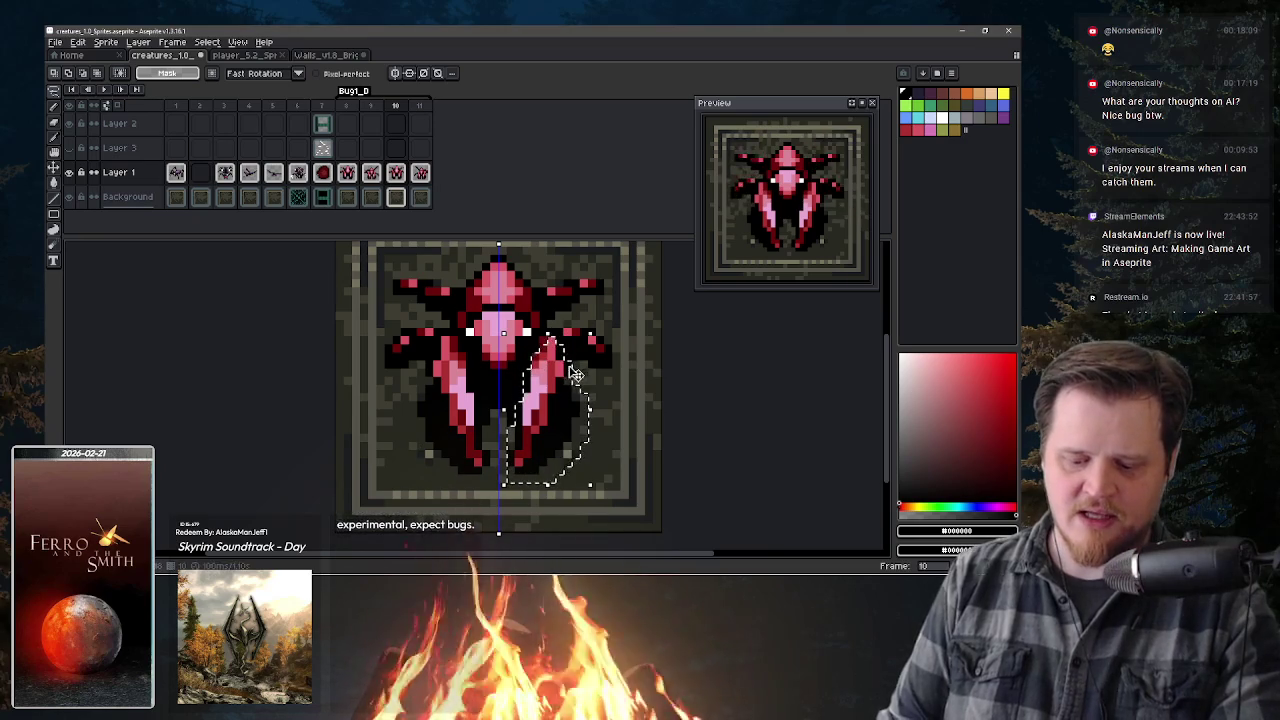
mouse_move(552, 338)
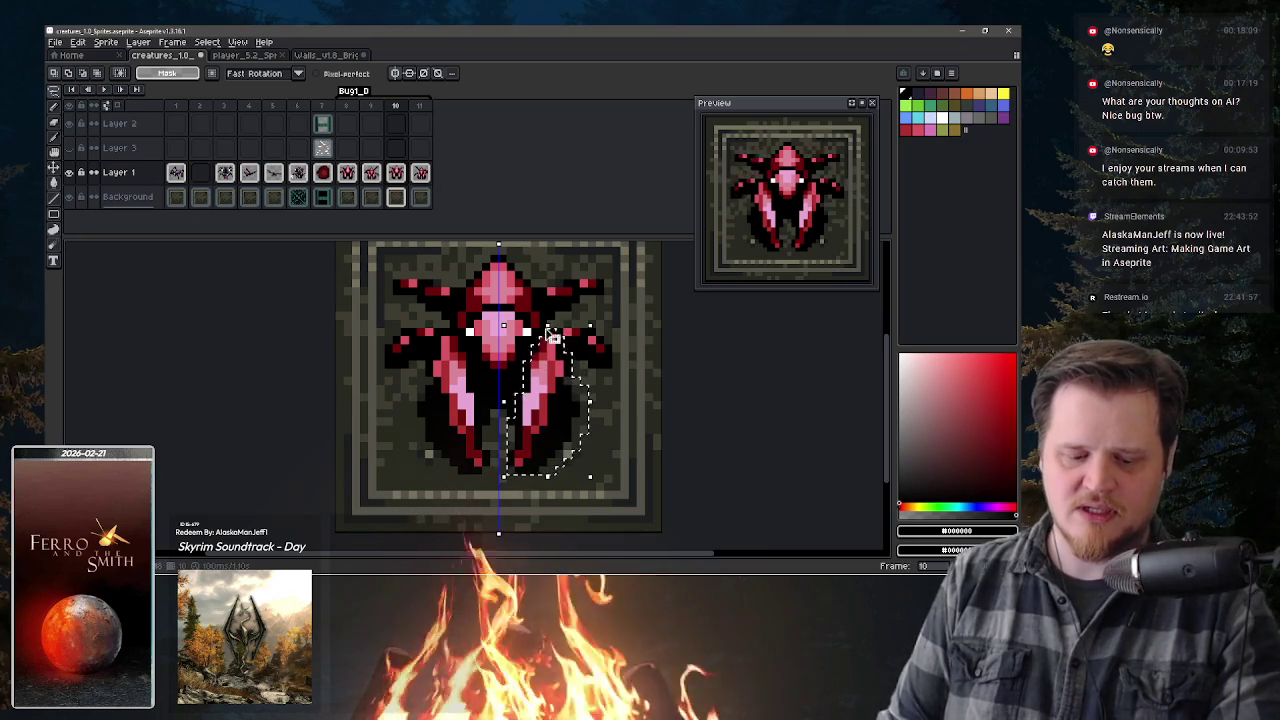
- Drag the selected lower-right leg one pixel lower and commit it with Ctrl+D
drag(573, 379, 573, 393)
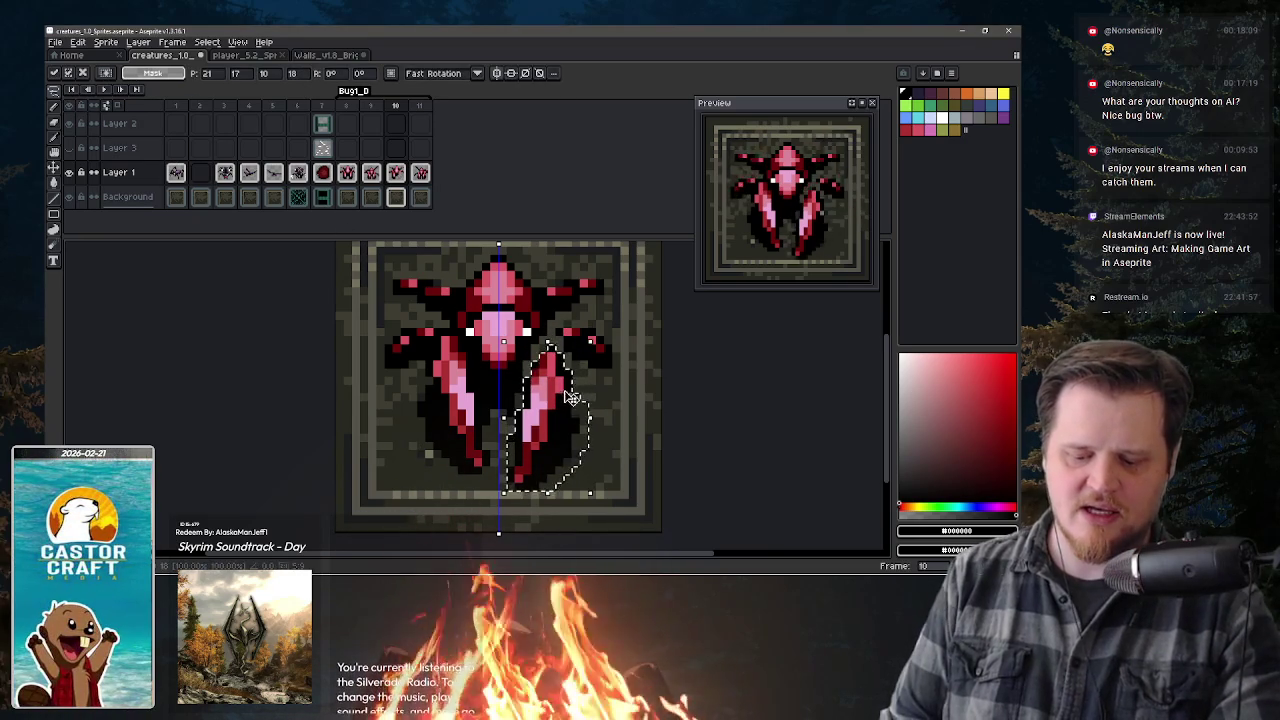
key(ctrl+d)
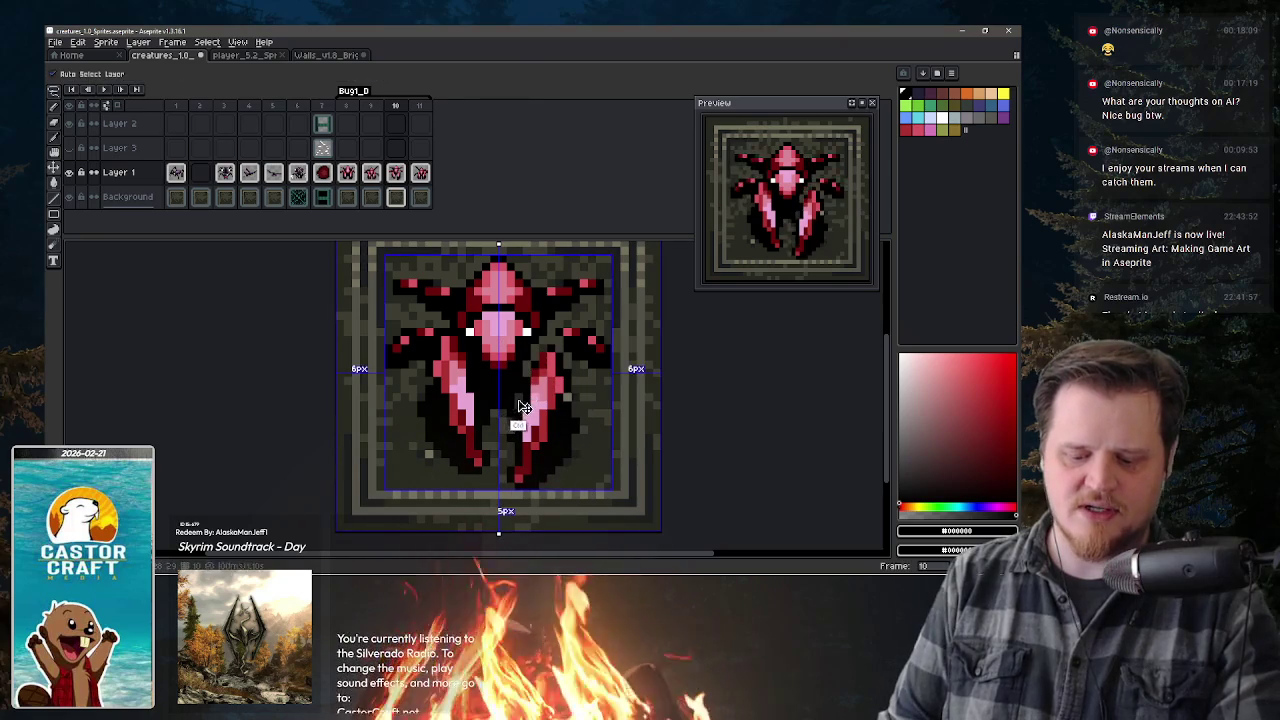
key(b)
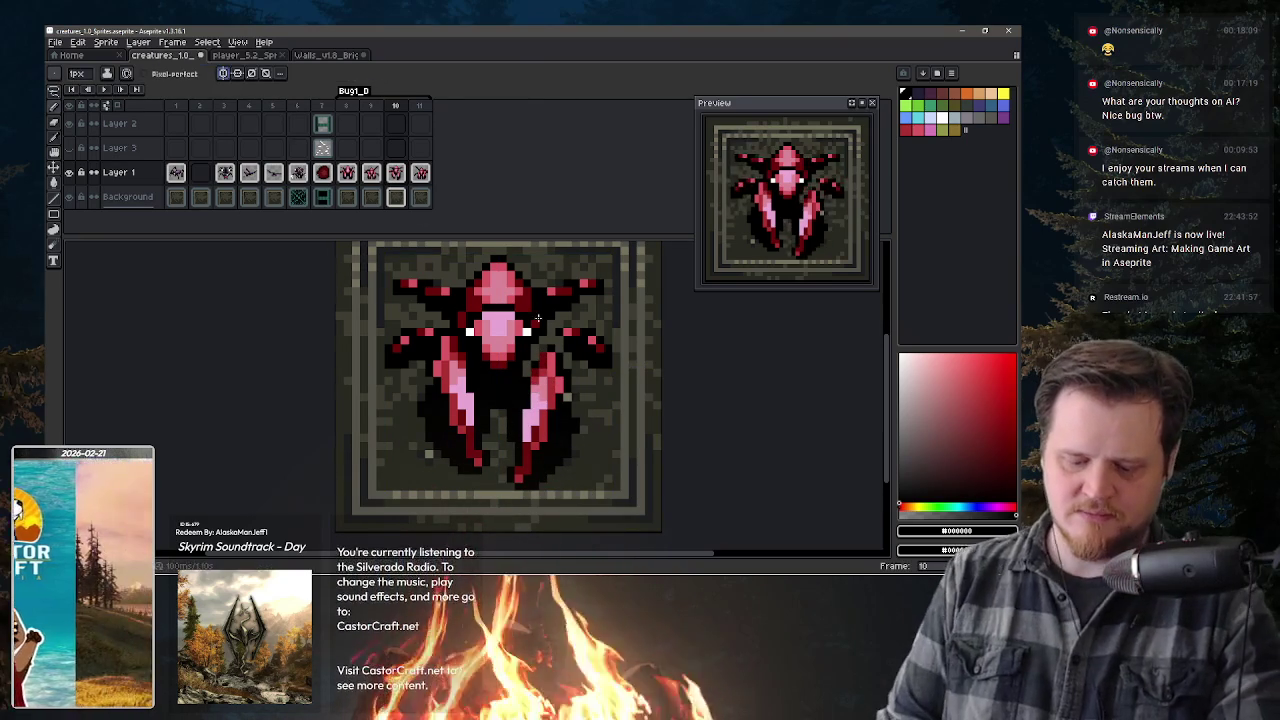
key(ctrl)
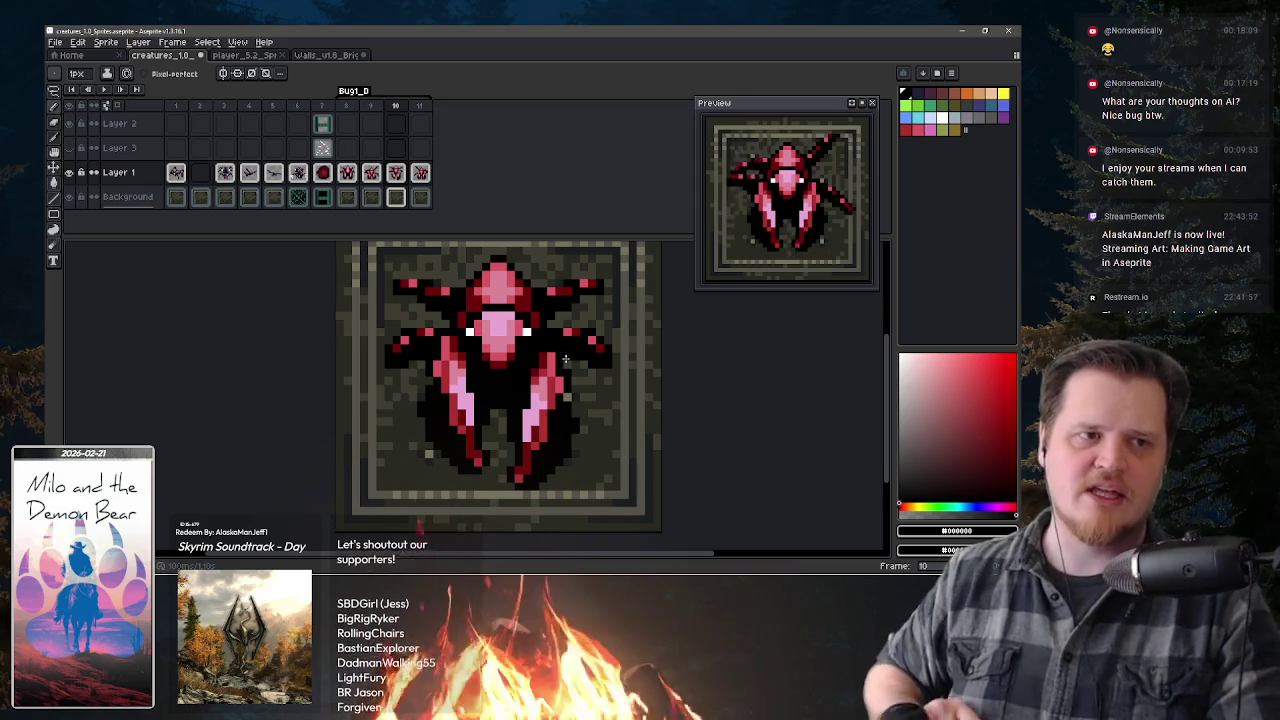
key(e)
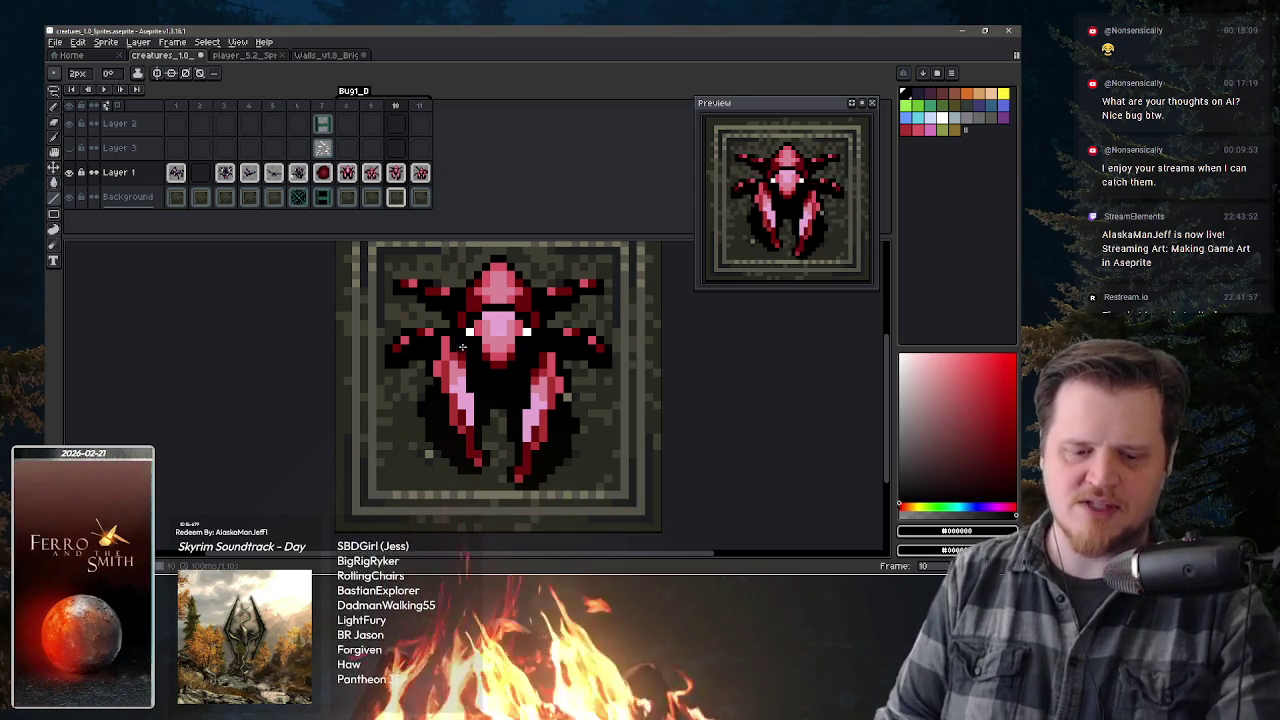
key(m)
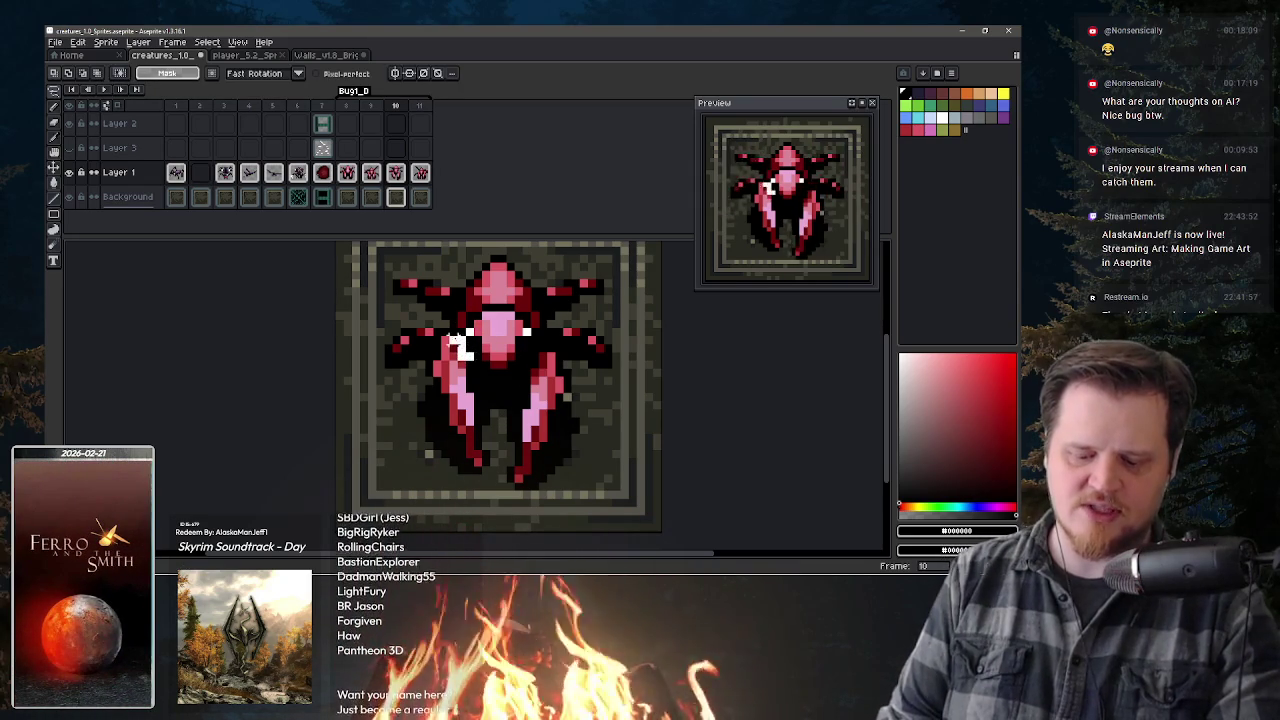